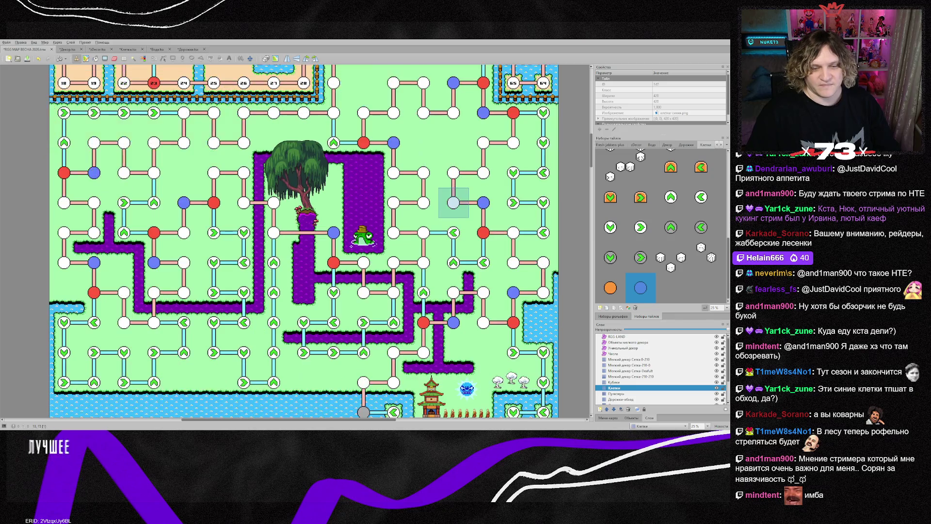
- In the Tilesets panel, swap the grey circle stamp for the plain white node tile
scroll(454, 194, down, 1)
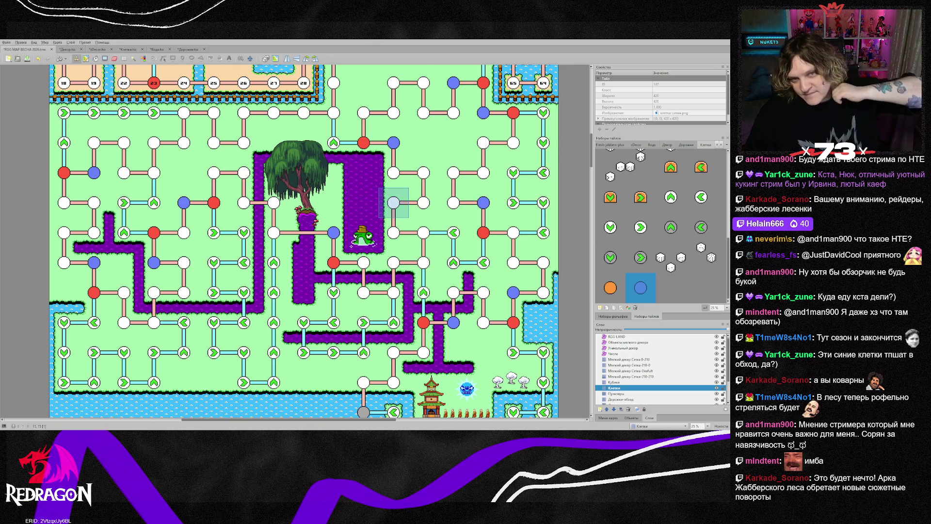
scroll(453, 184, up, 1)
scroll(454, 225, down, 2)
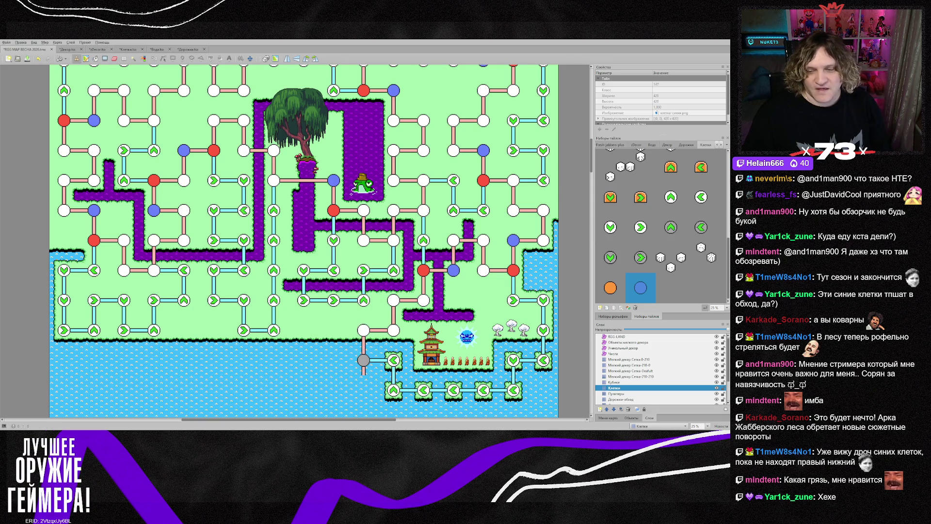
scroll(660, 225, up, 5)
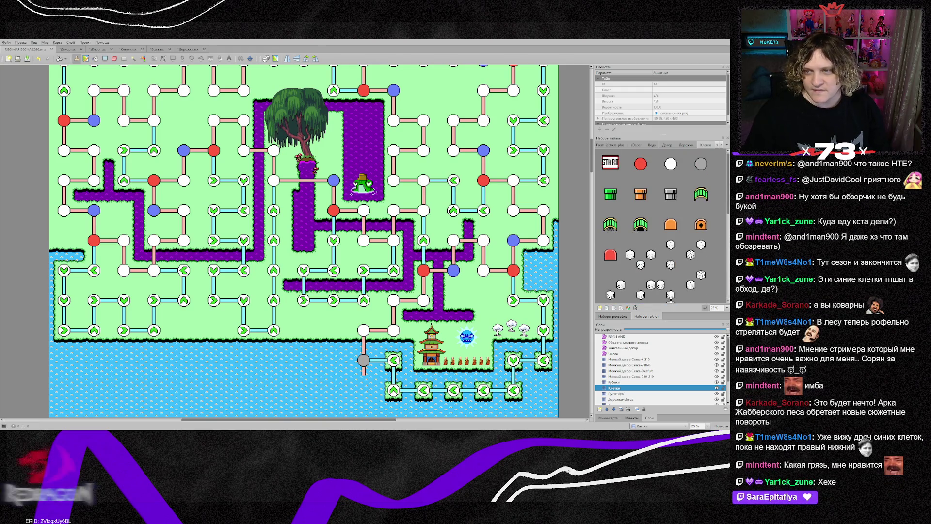
click(700, 163)
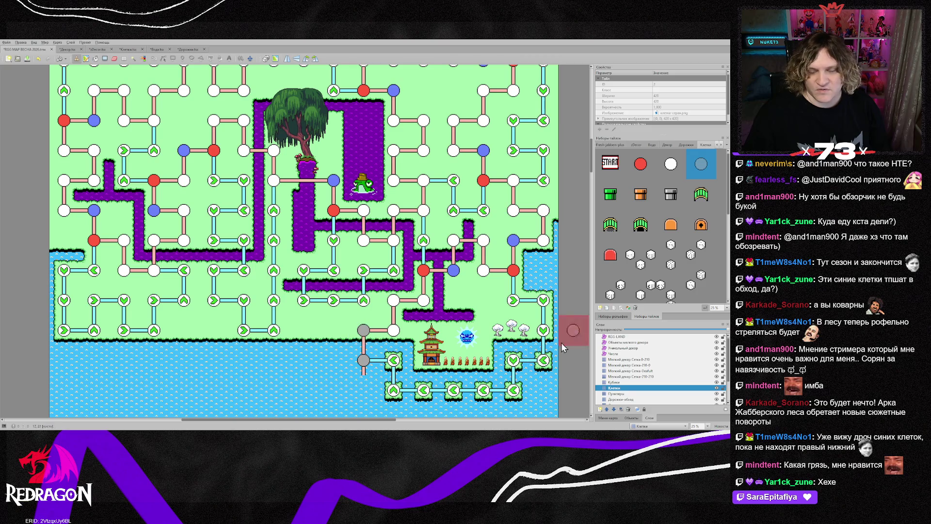
click(671, 164)
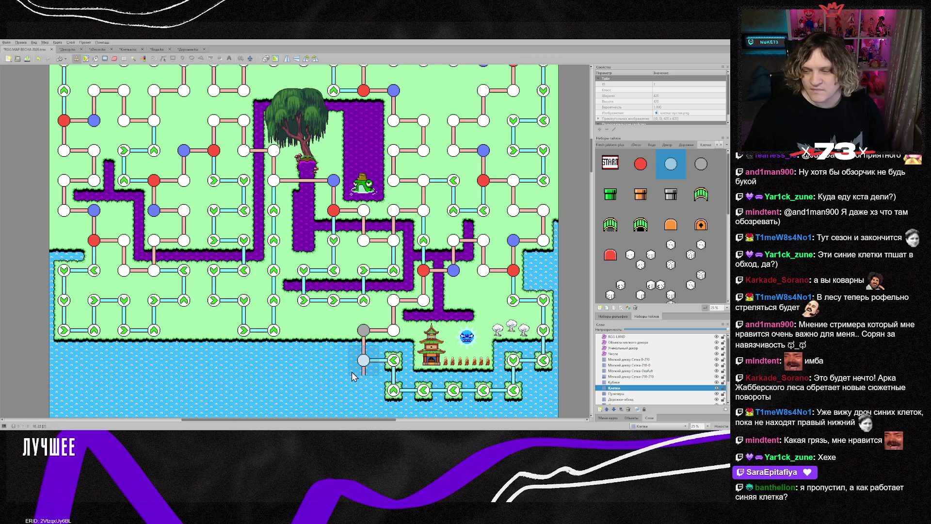
scroll(322, 374, up, 3)
scroll(321, 374, up, 3)
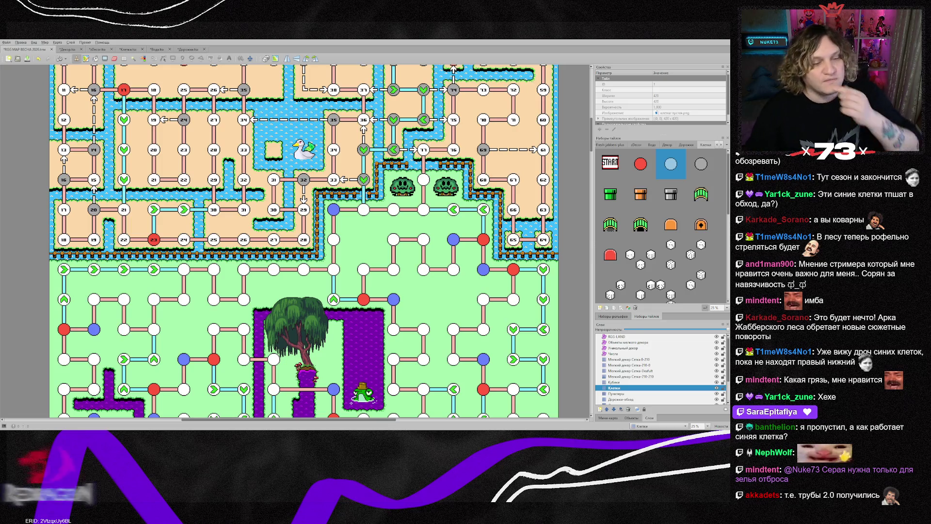
- Scroll to the upper map rows and activate the Числа object layer with Ctrl+Page Up
scroll(95, 317, down, 2)
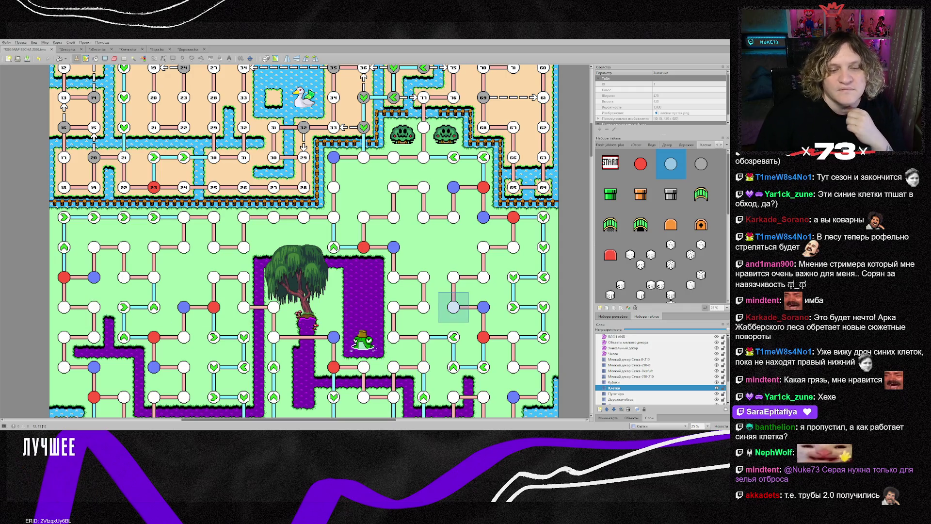
scroll(453, 286, down, 2)
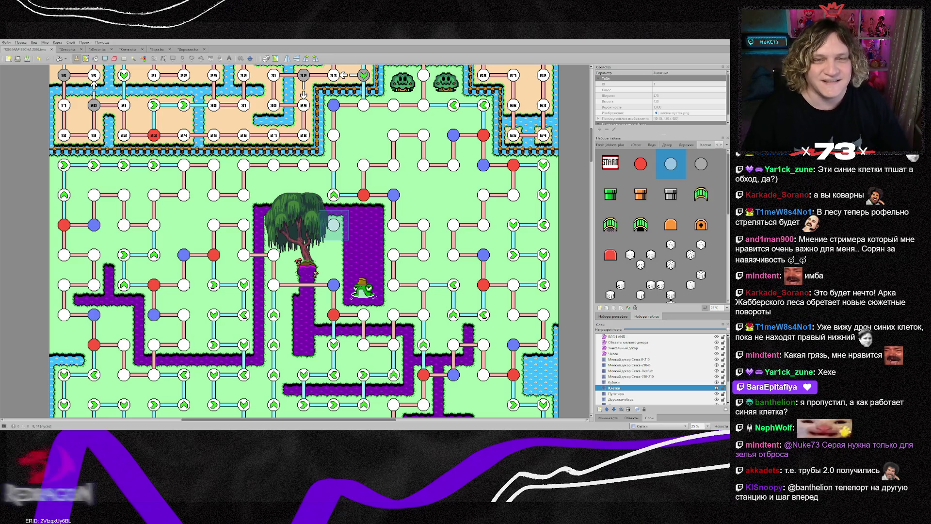
scroll(394, 279, up, 3)
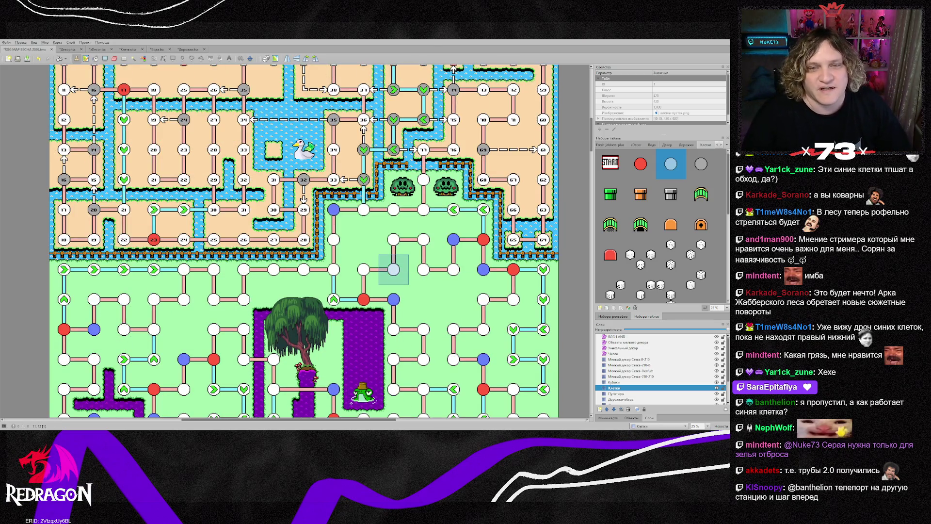
key(ctrl+Page_Up)
key(ctrl+Page_Up)
key(ctrl+Page_Up)
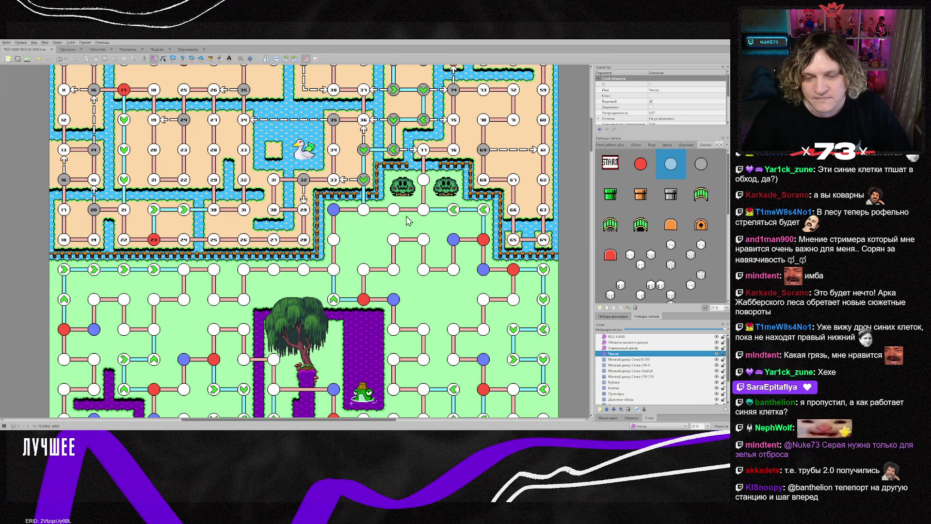
scroll(408, 221, down, 8)
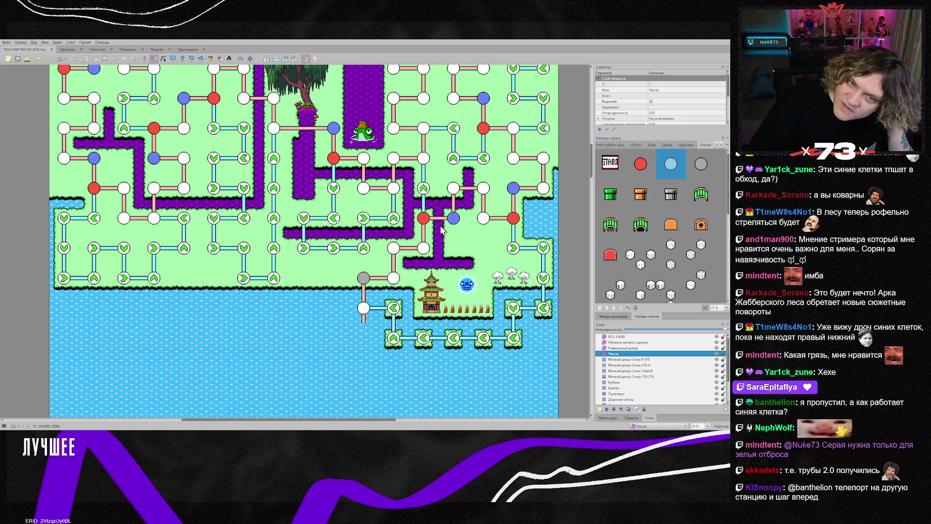
scroll(396, 234, up, 3)
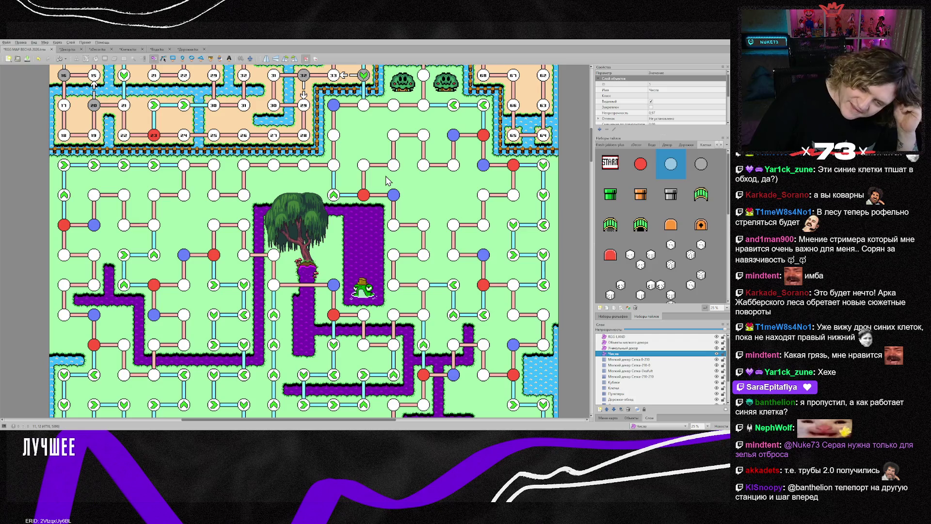
scroll(417, 204, down, 2)
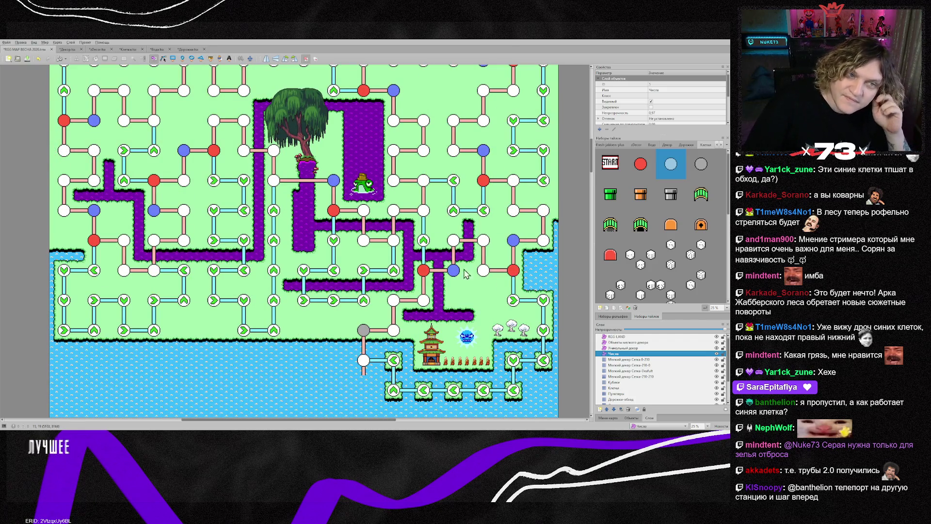
scroll(464, 274, up, 2)
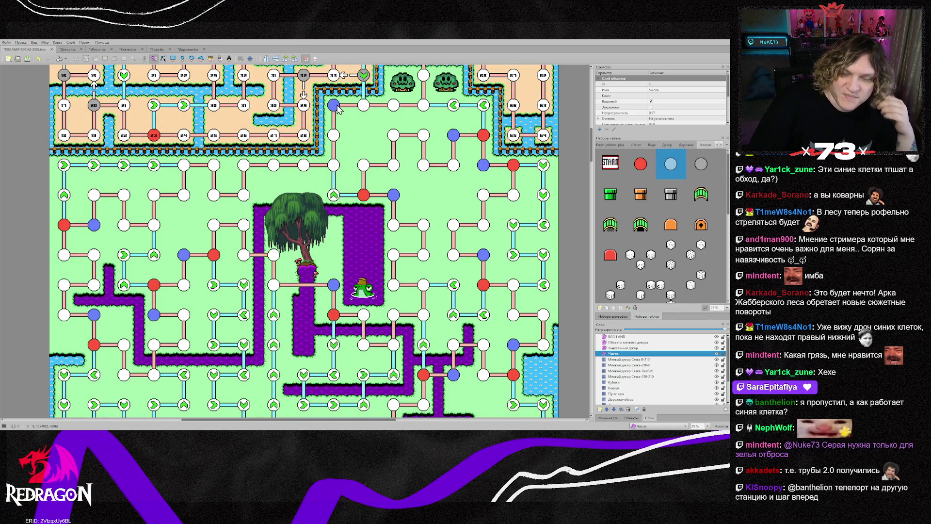
scroll(507, 311, down, 1)
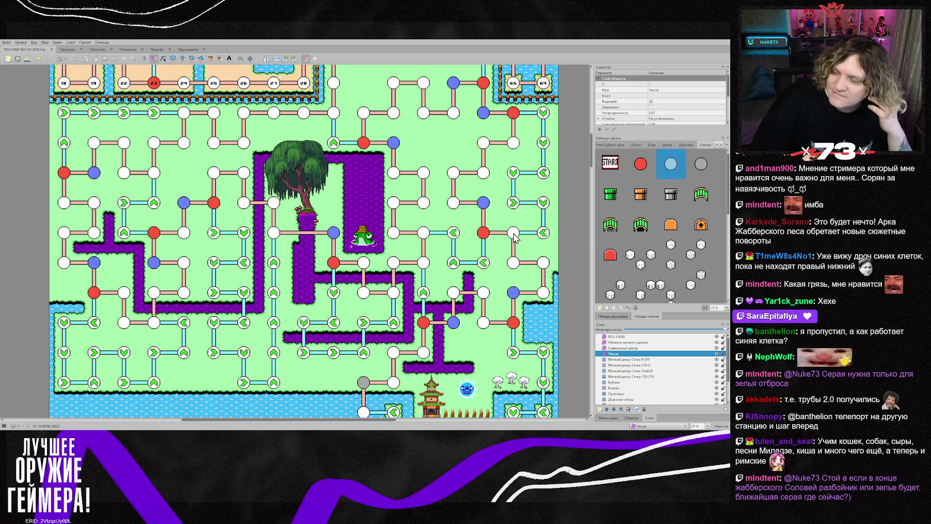
scroll(514, 236, down, 2)
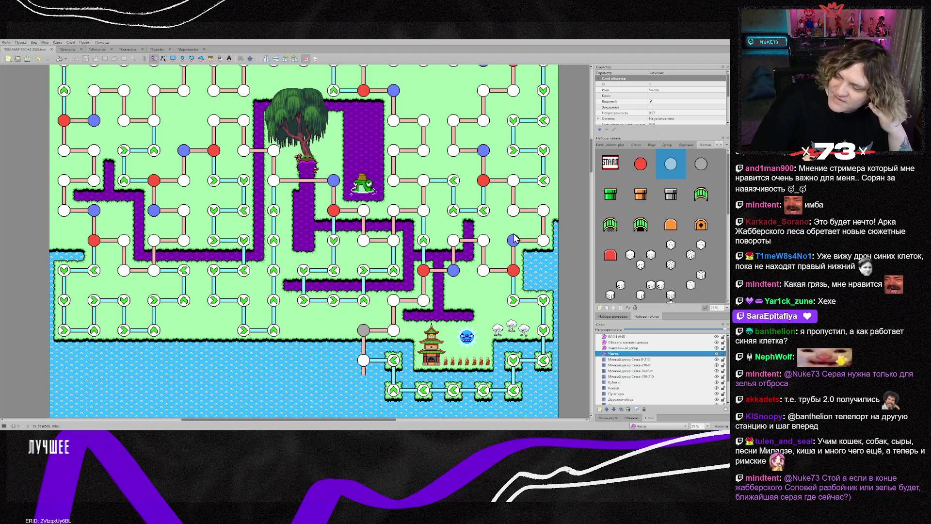
scroll(514, 237, up, 10)
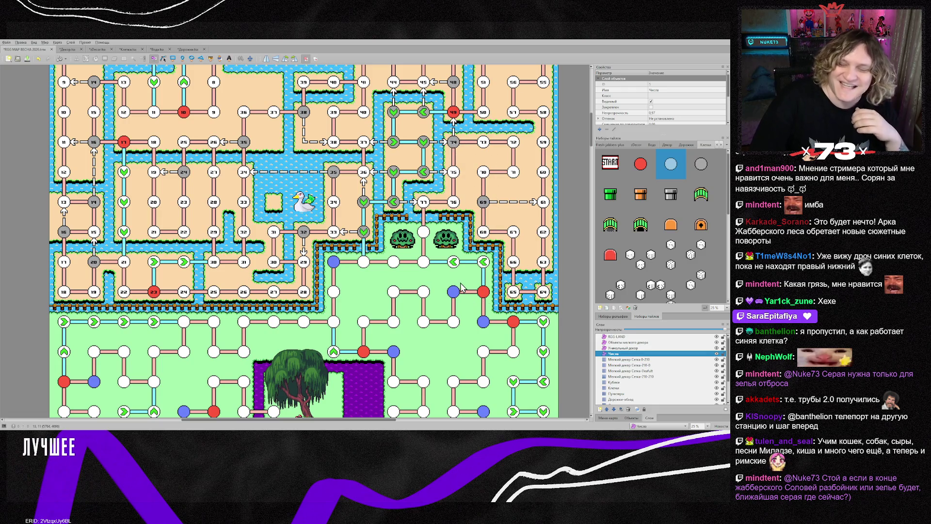
scroll(458, 291, down, 10)
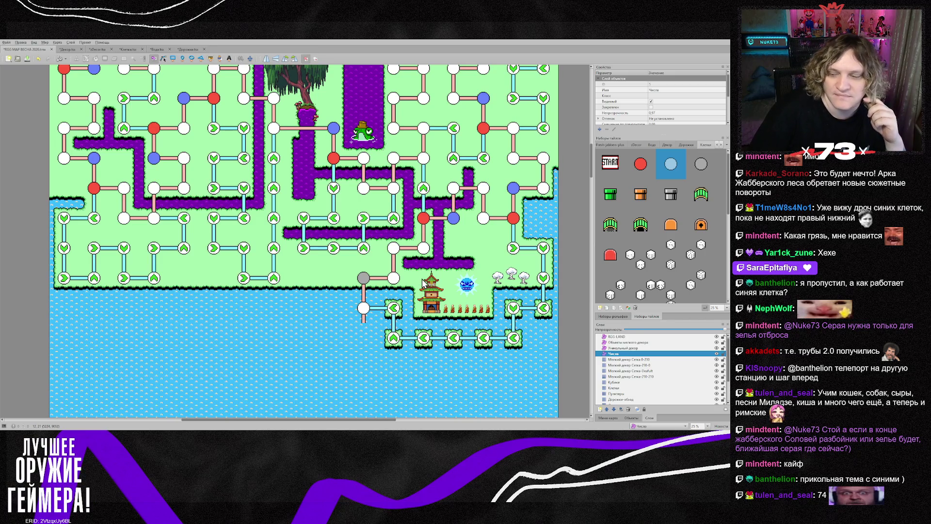
scroll(424, 281, up, 5)
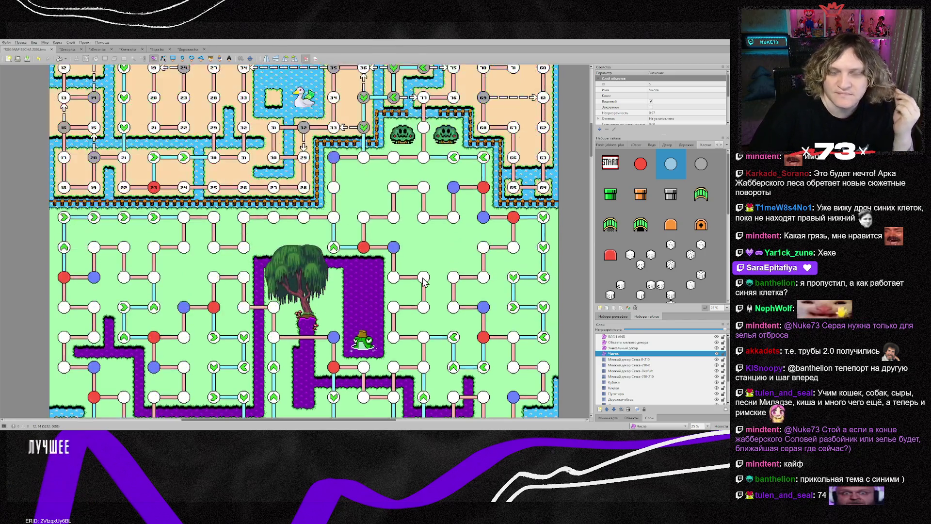
scroll(422, 279, down, 3)
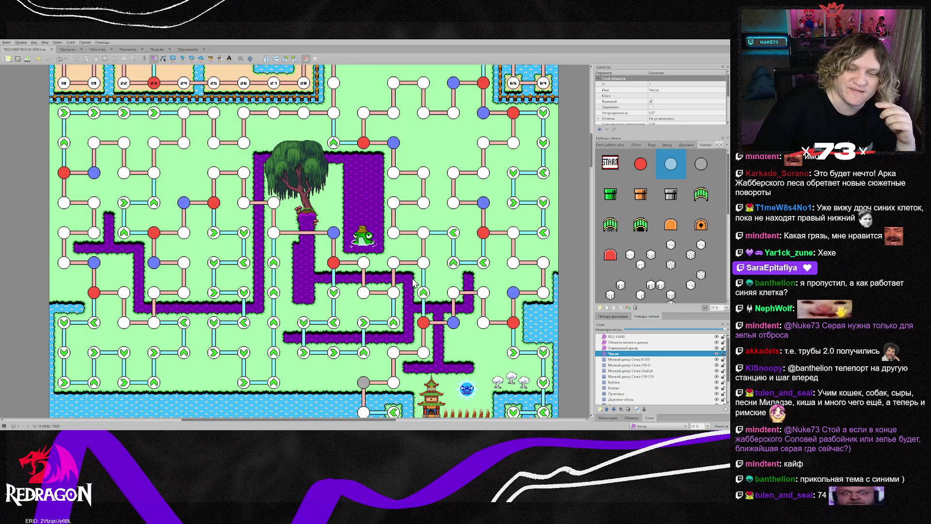
scroll(413, 281, down, 1)
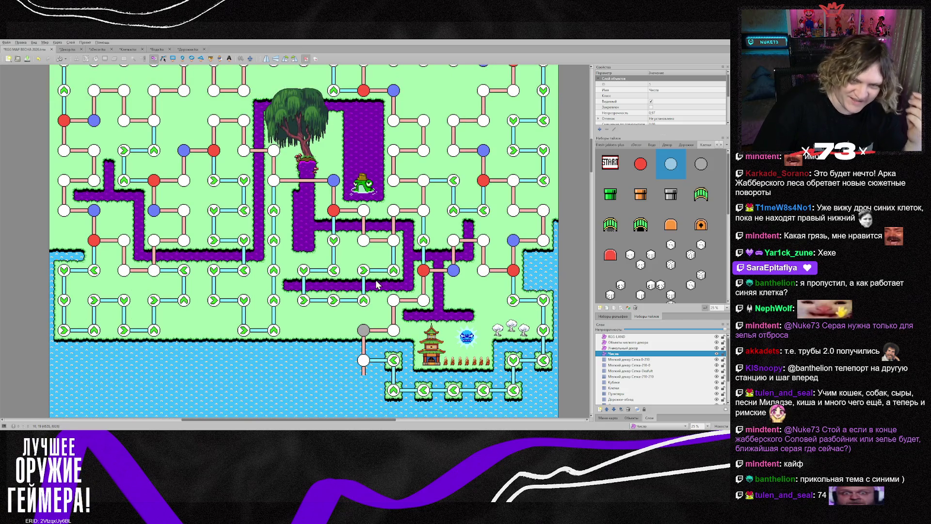
scroll(409, 276, up, 2)
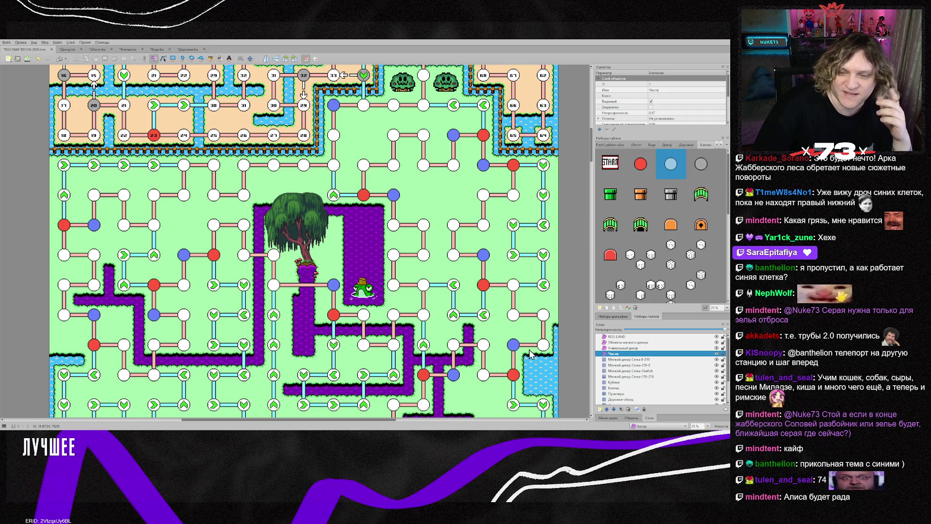
scroll(636, 376, down, 1)
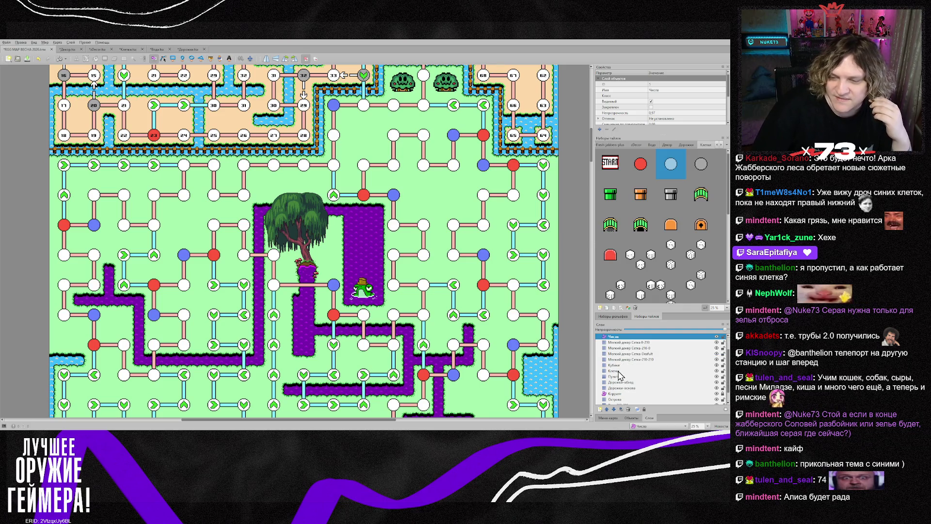
- On the Клетки layer, paint grey circles on the upper-left, left-edge and riverside white nodes
click(652, 371)
click(701, 165)
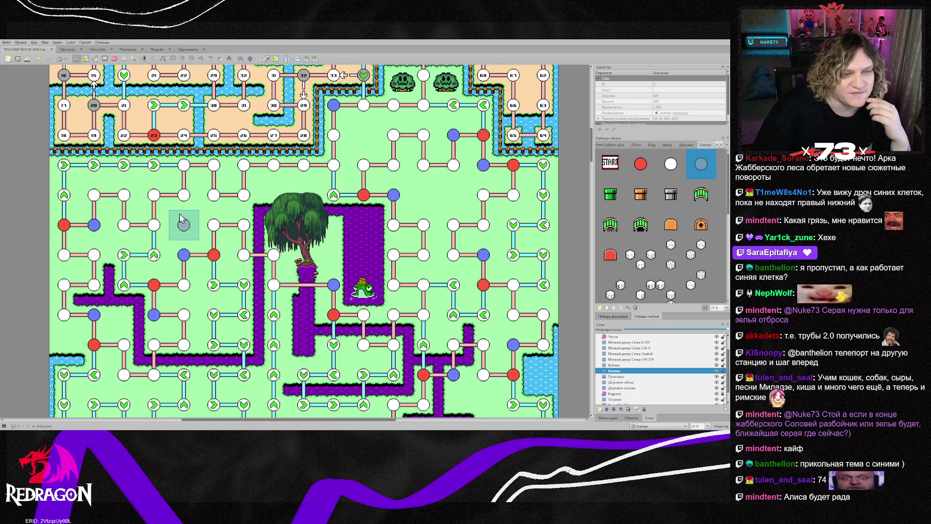
click(94, 195)
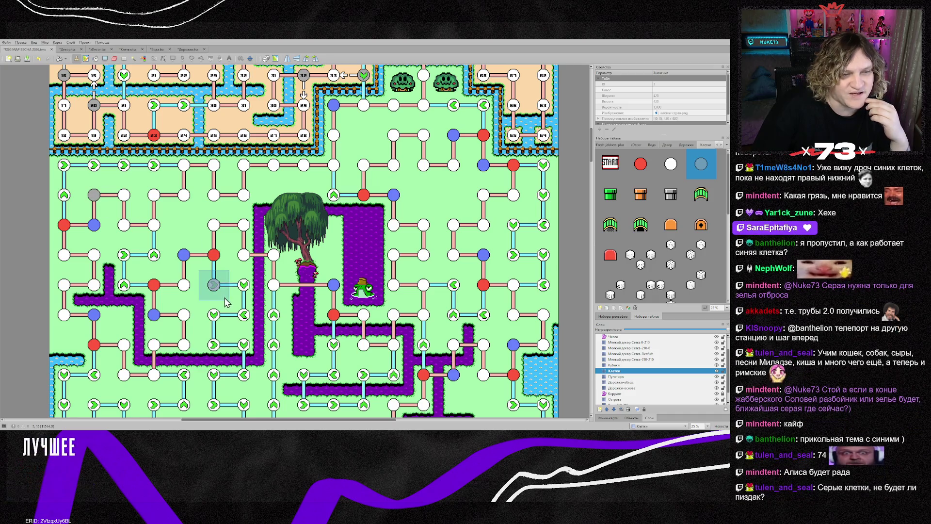
click(64, 314)
click(183, 315)
click(184, 284)
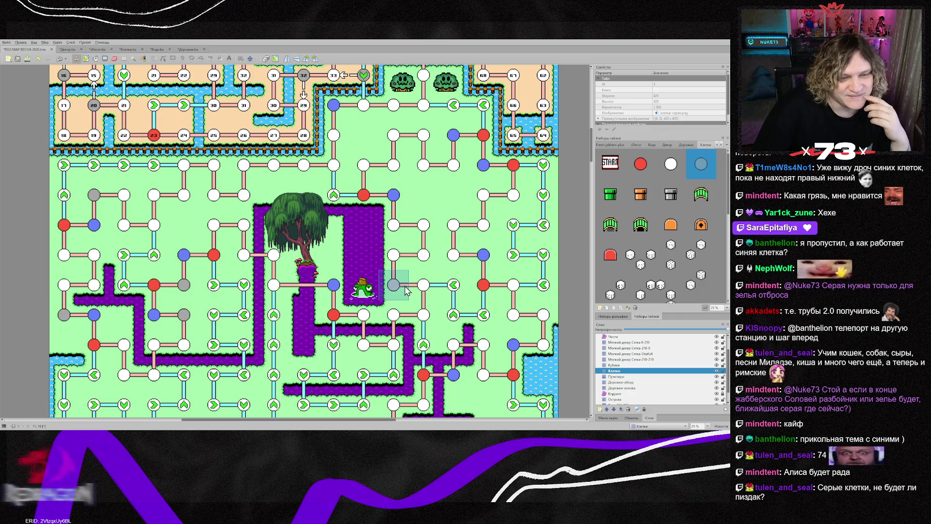
- Turn the node beside the purple pool and one further right grey
scroll(403, 289, down, 2)
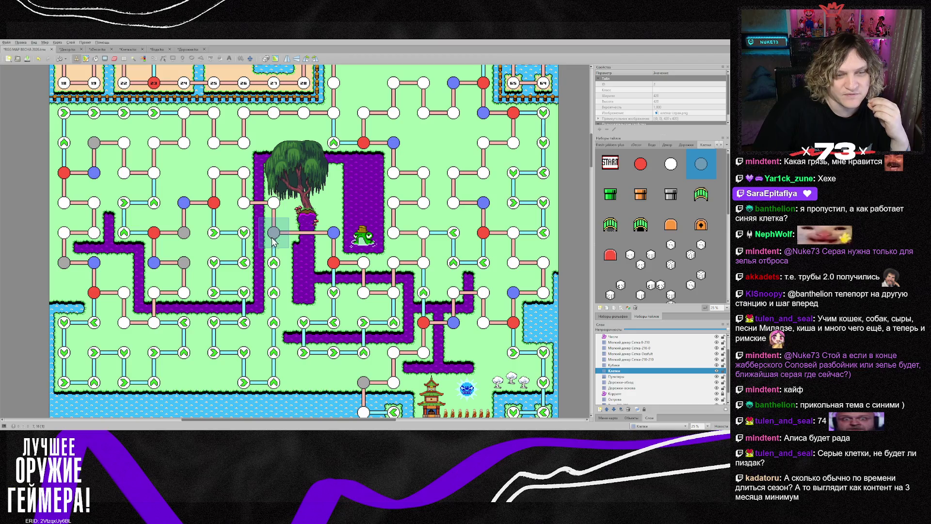
scroll(401, 229, up, 2)
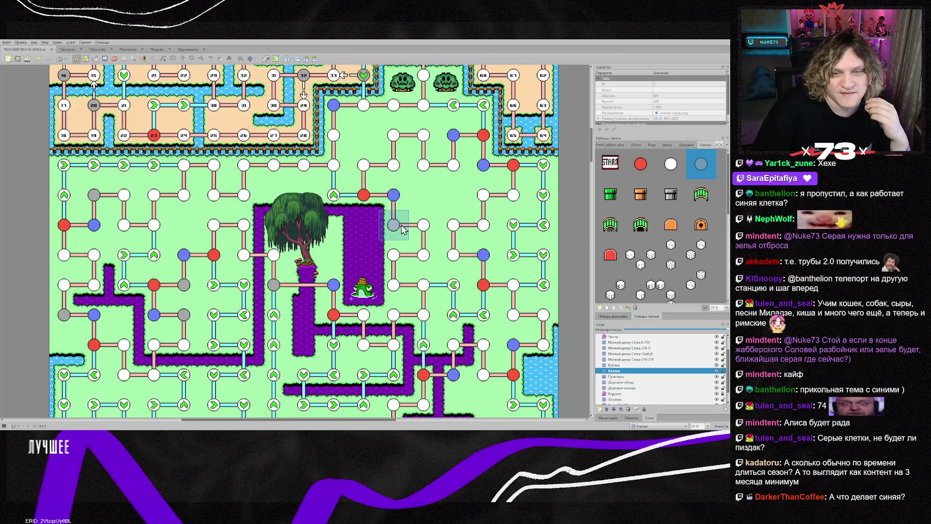
click(401, 229)
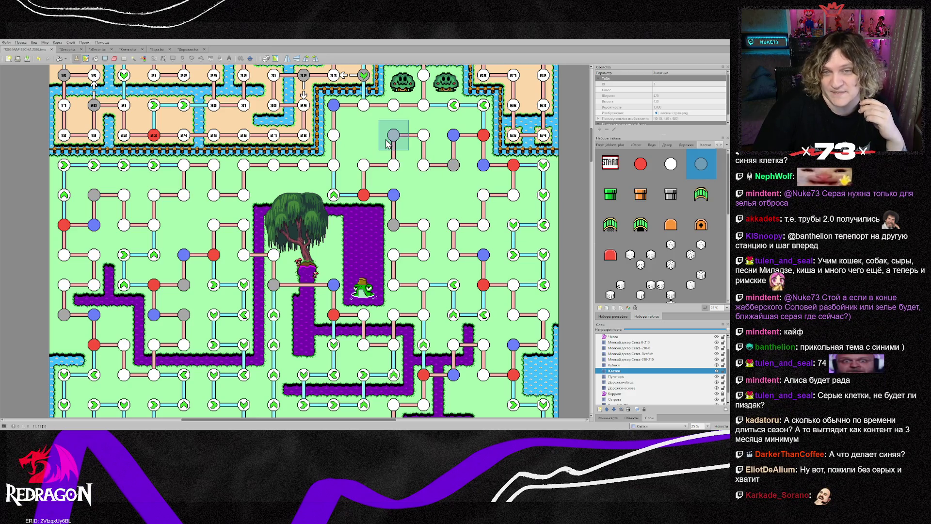
click(458, 259)
scroll(538, 301, down, 2)
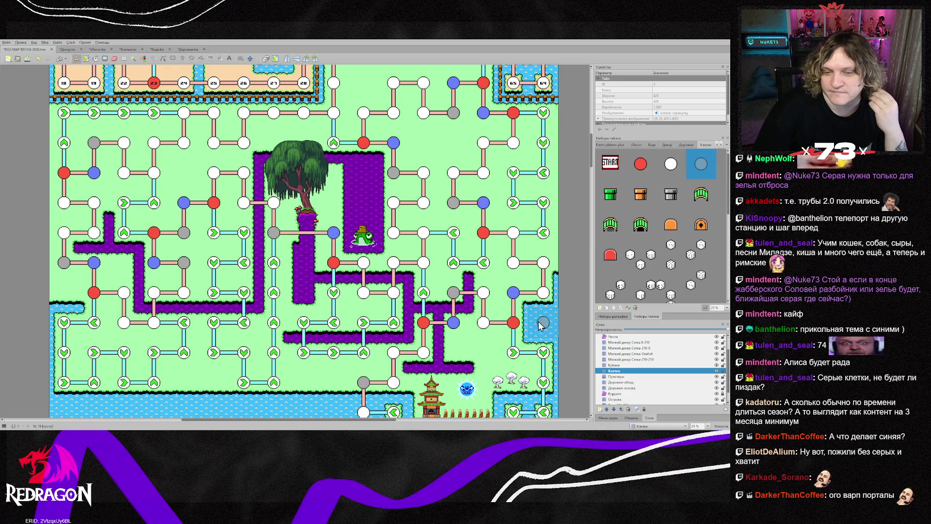
- Survey the map, then stamp grey onto the node left of the pagoda and the one below it
scroll(516, 322, down, 2)
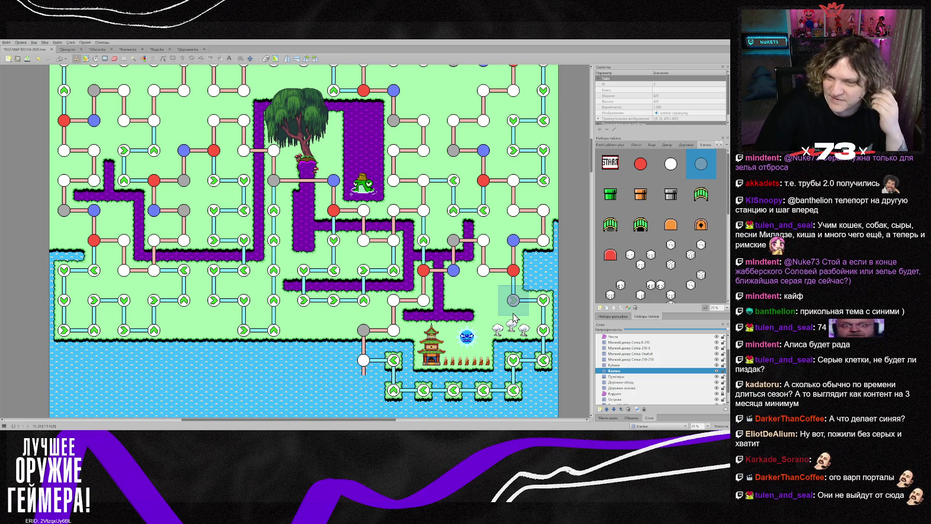
scroll(514, 318, up, 4)
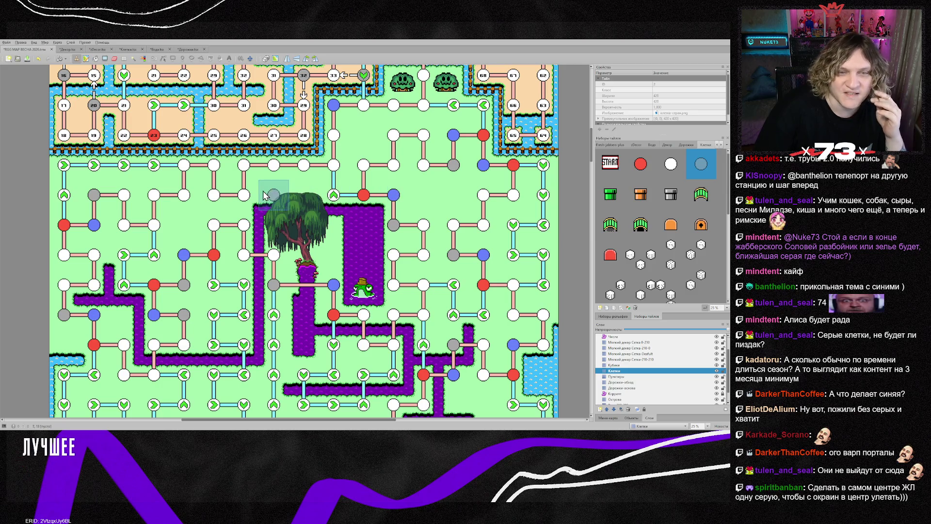
scroll(458, 199, up, 2)
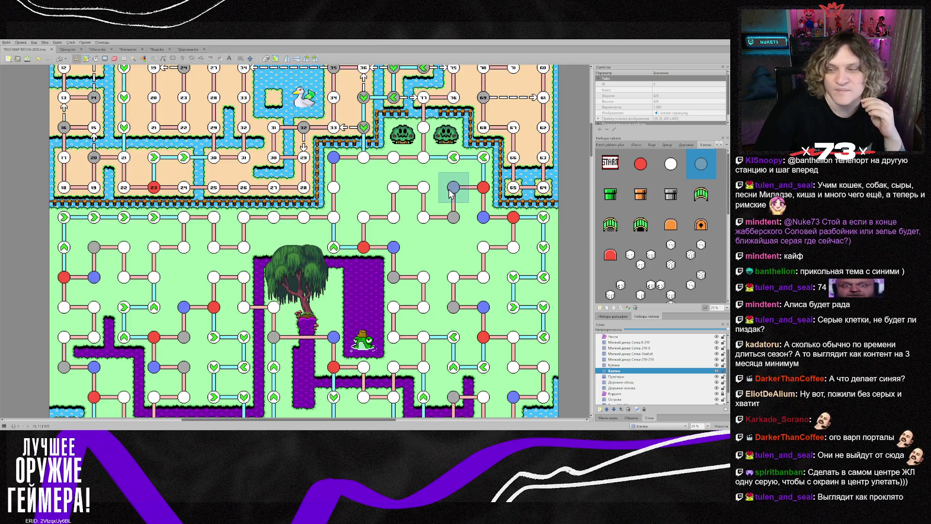
scroll(445, 194, up, 2)
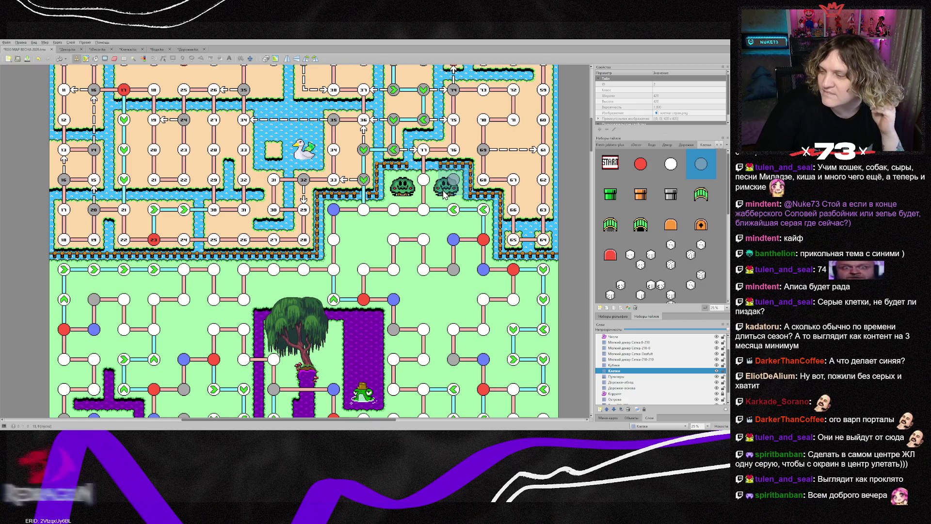
scroll(428, 221, down, 2)
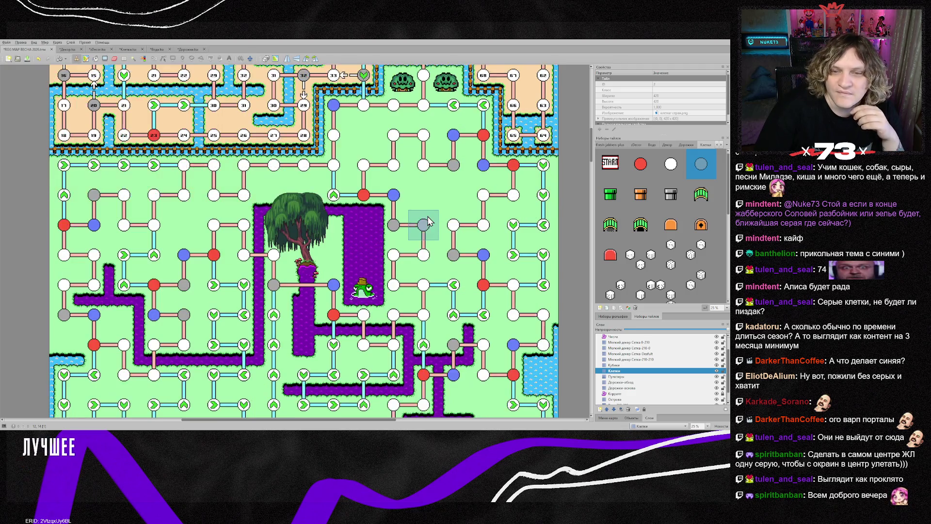
scroll(422, 252, down, 4)
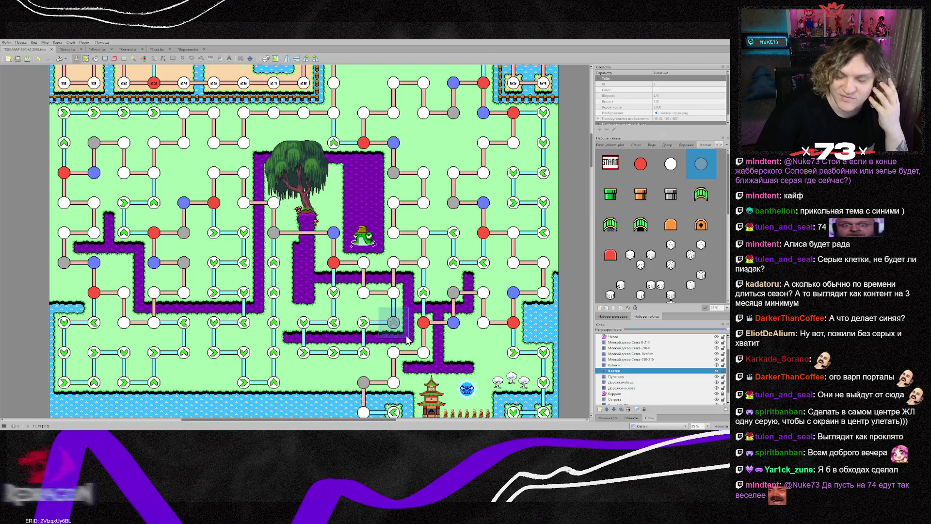
scroll(415, 318, up, 4)
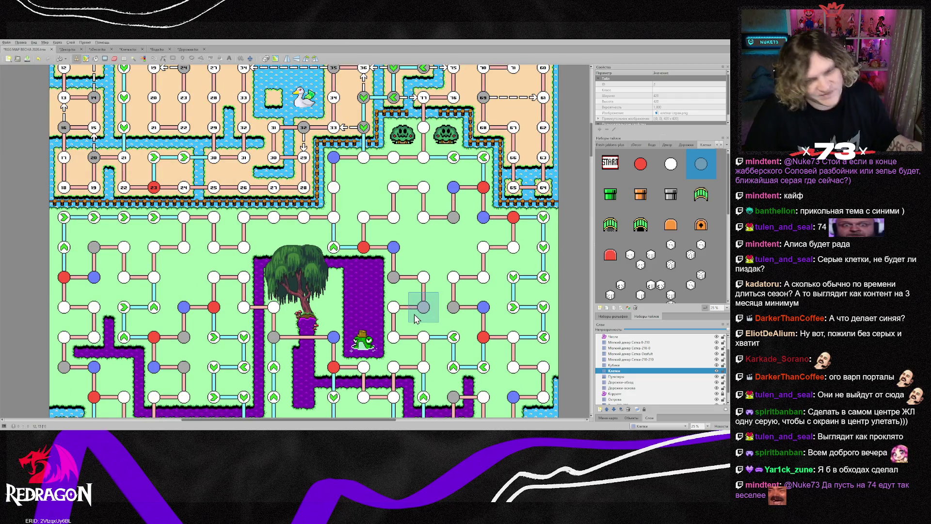
scroll(425, 266, down, 2)
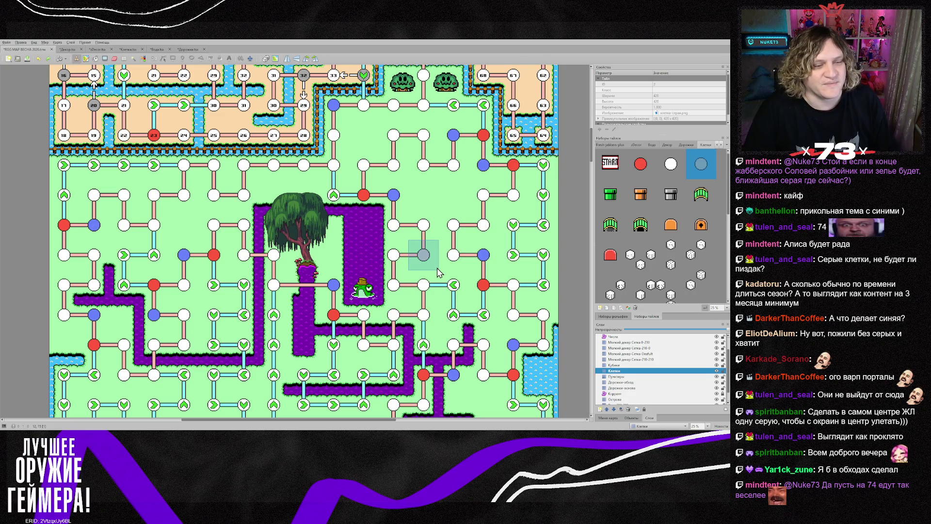
scroll(482, 286, down, 2)
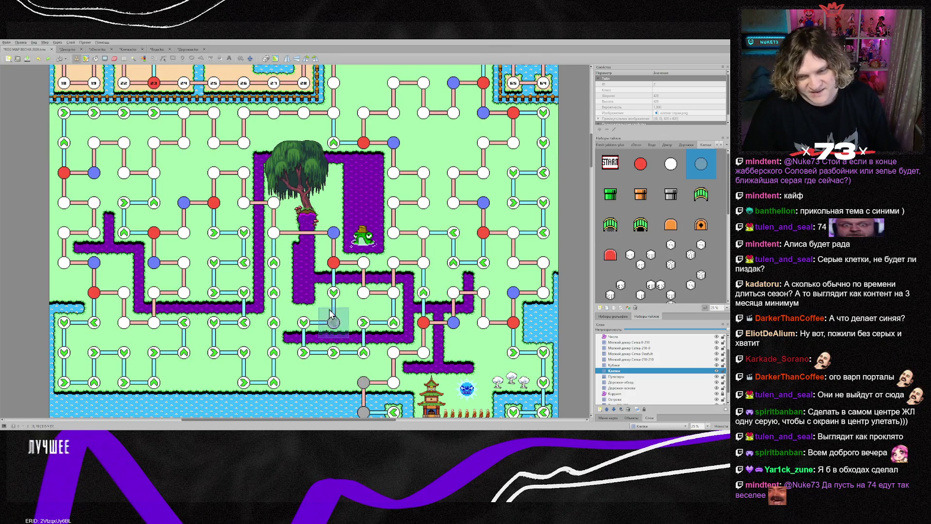
scroll(448, 259, down, 2)
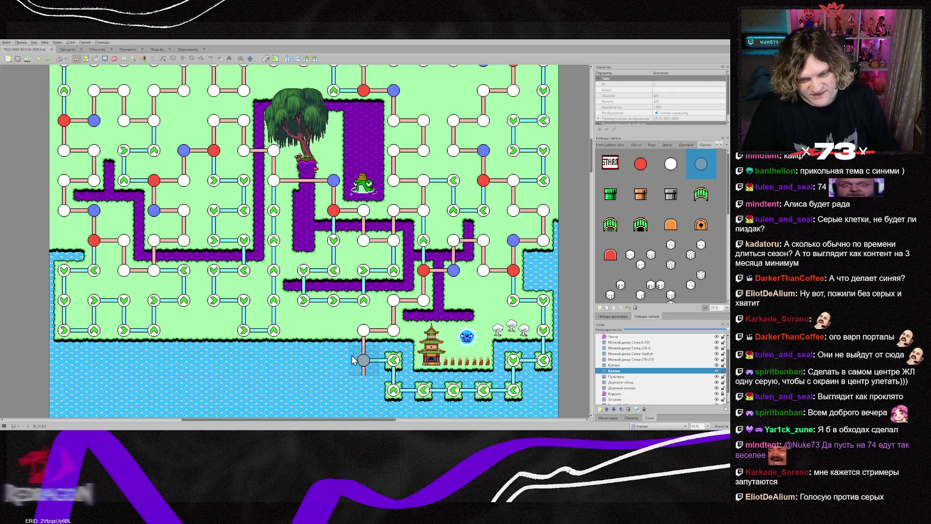
click(373, 341)
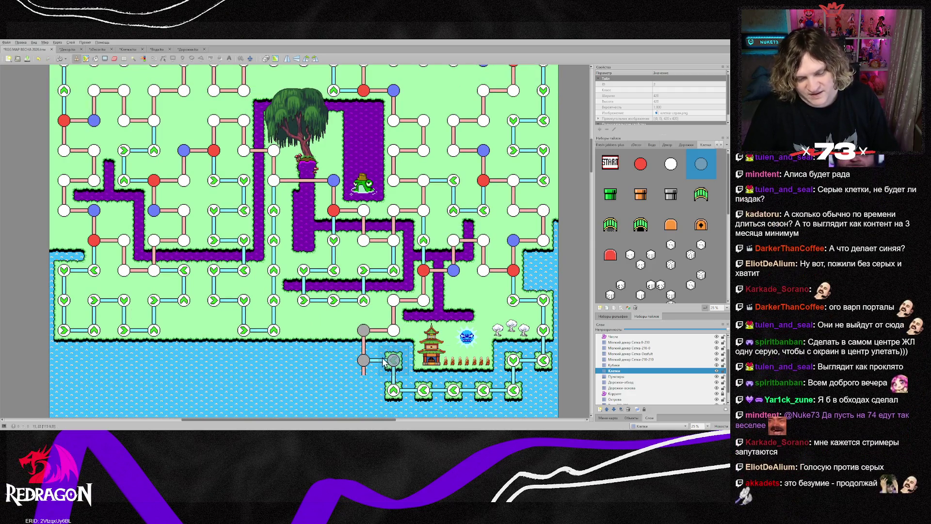
click(361, 369)
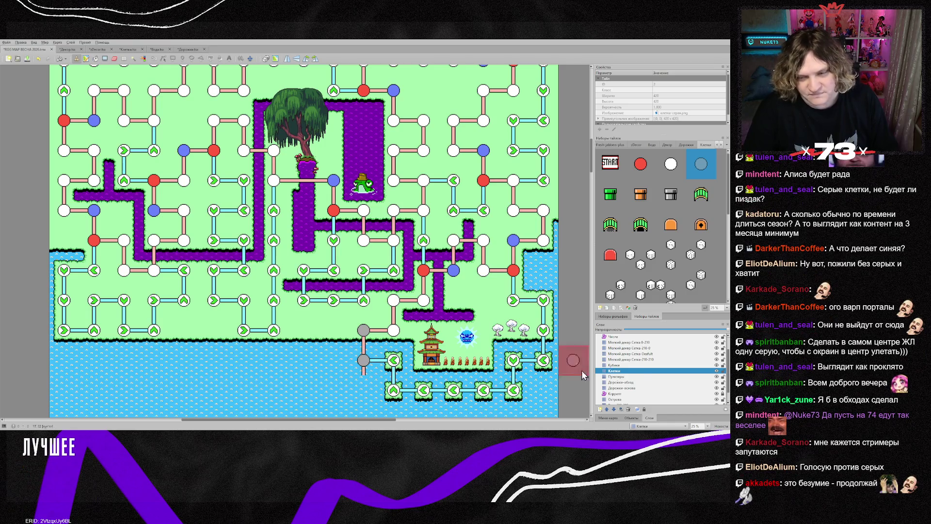
- Repaint the lower grey node white, then make the Пунктиры layer active
click(671, 165)
click(364, 360)
click(627, 377)
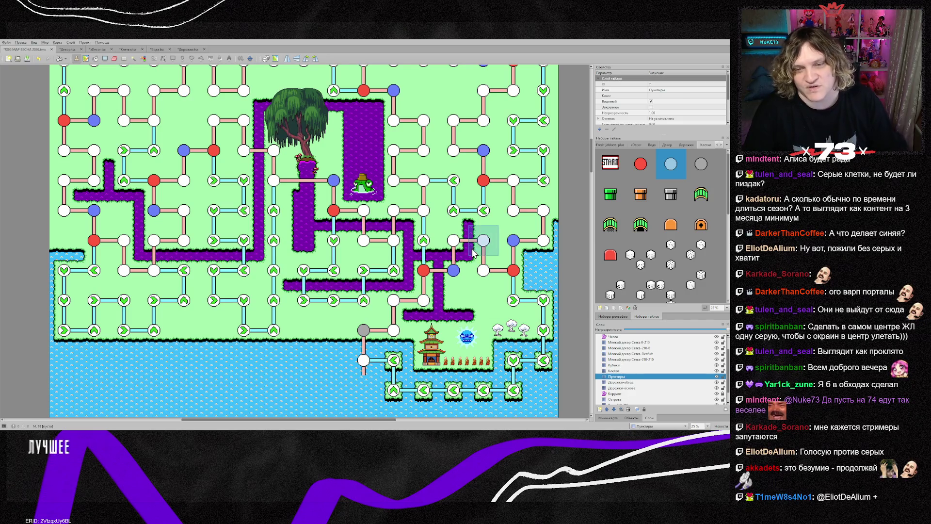
- Sample the existing dashed-line tile and drag a dashed path along the shore to the grey node
scroll(401, 262, up, 5)
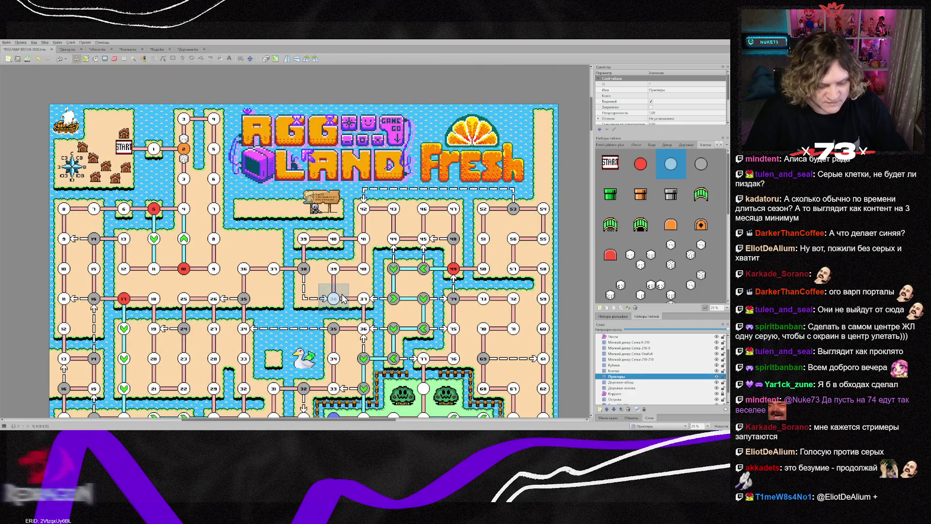
scroll(339, 315, down, 10)
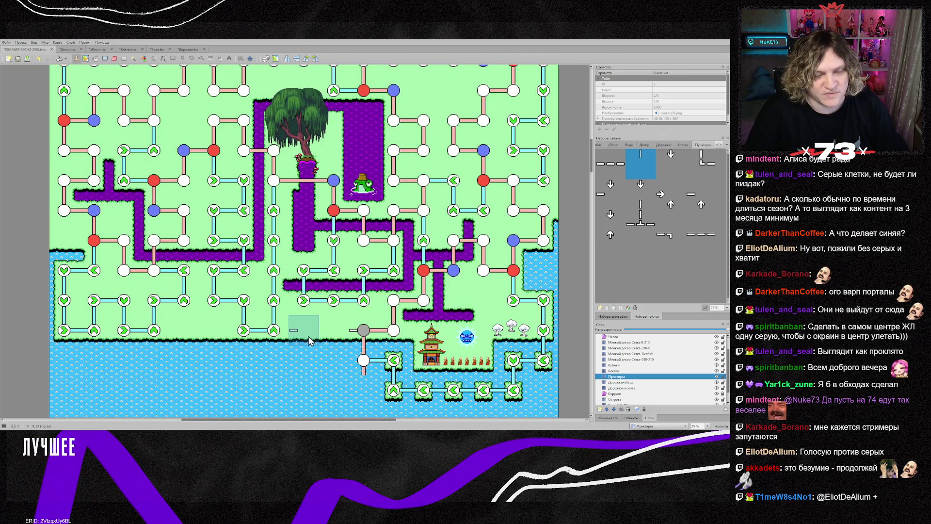
scroll(305, 291, up, 2)
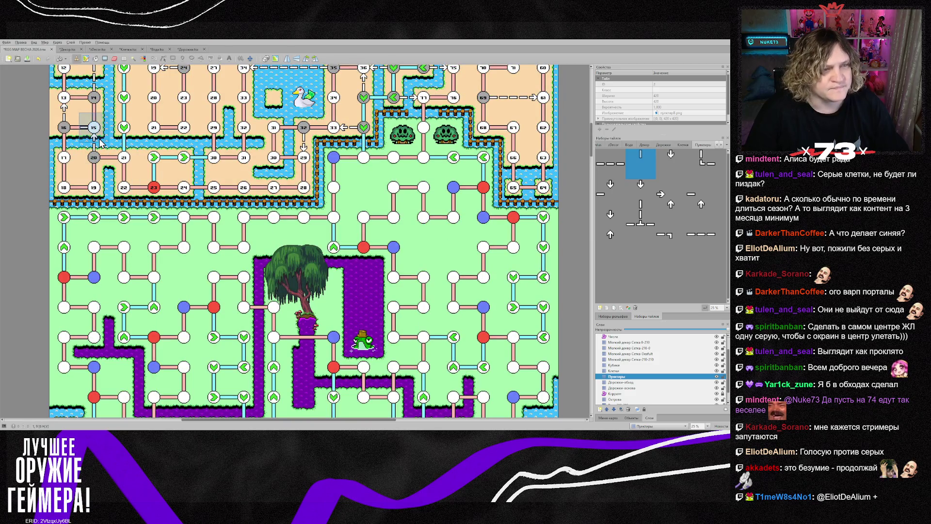
right_click(94, 155)
scroll(289, 317, down, 2)
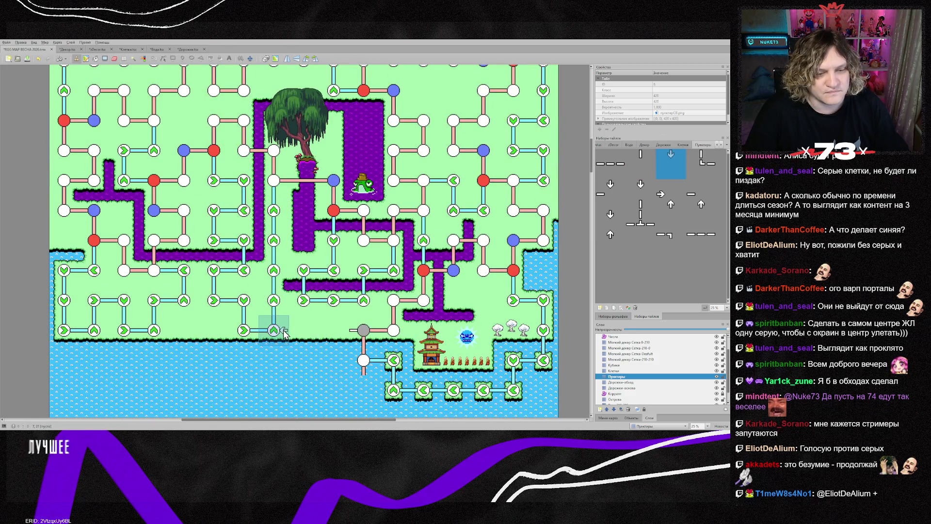
scroll(372, 310, up, 5)
scroll(373, 310, up, 3)
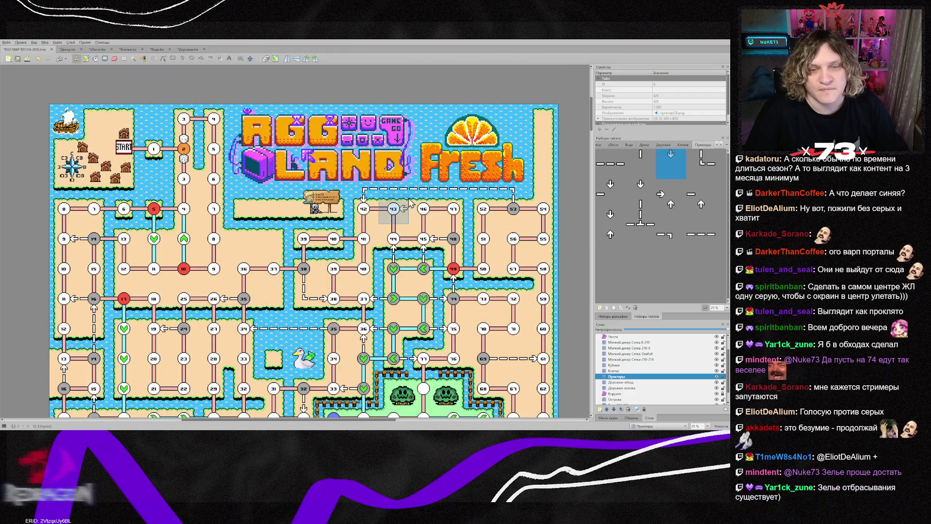
right_click(286, 330)
scroll(322, 356, down, 7)
scroll(322, 356, down, 2)
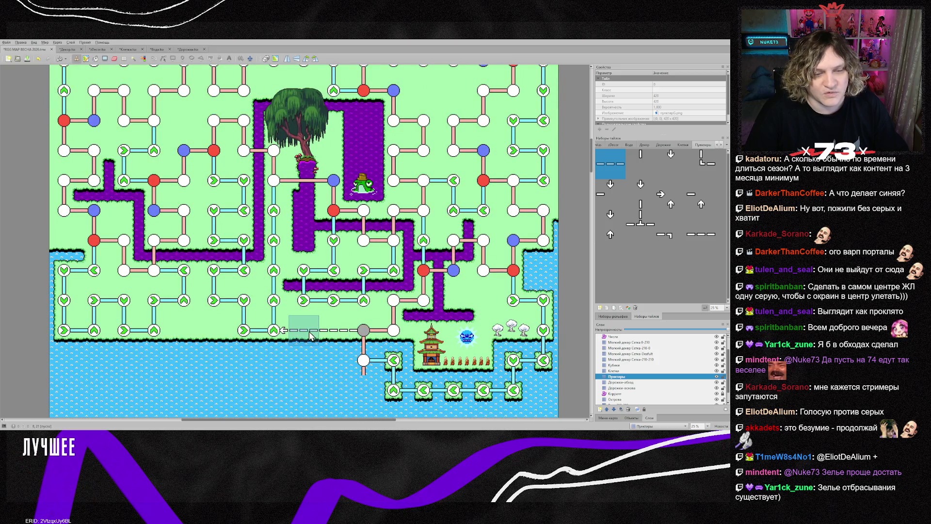
drag(303, 330, 334, 329)
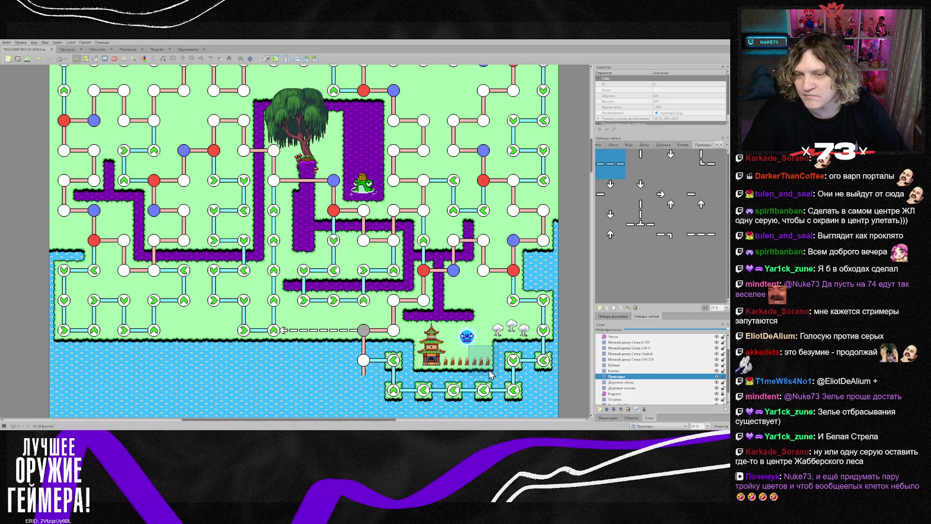
- Undo the shore dashes and resample the grey cell tile on the Клетки layer
key(ctrl+z)
click(615, 370)
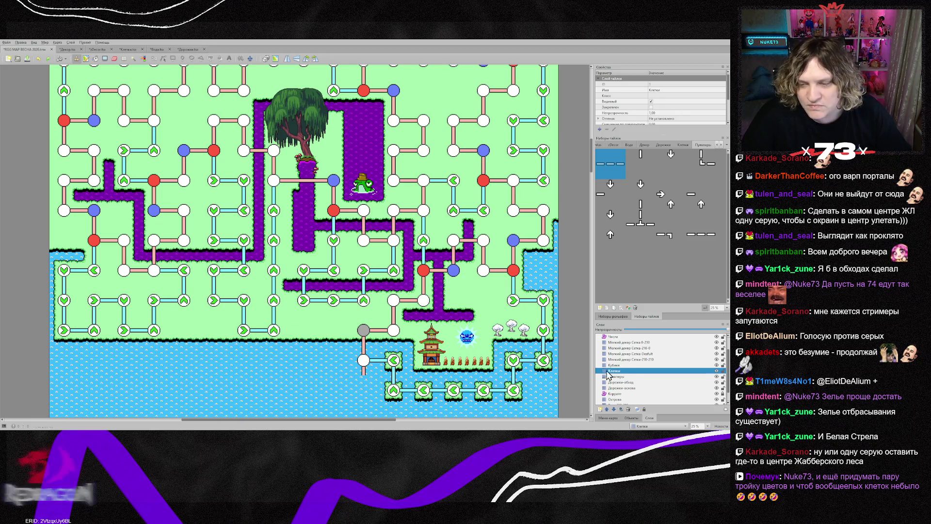
right_click(363, 360)
click(363, 330)
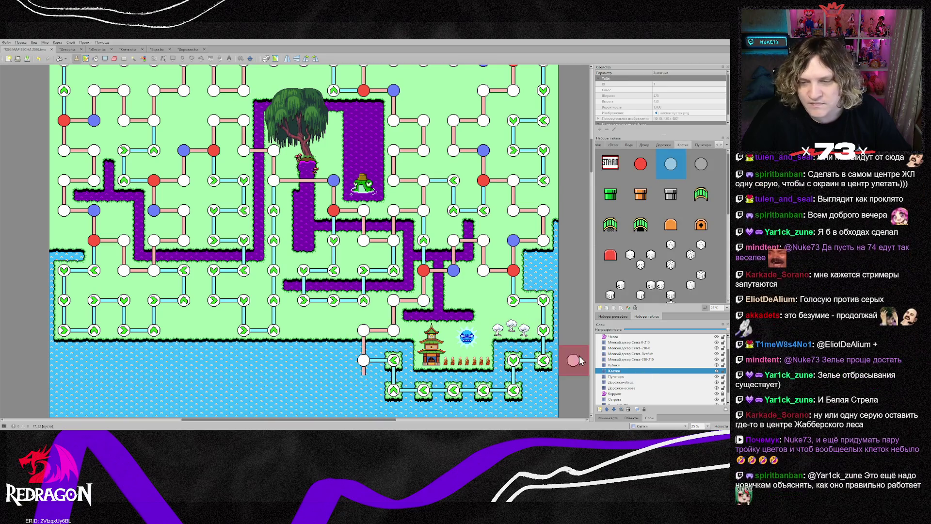
scroll(484, 300, up, 5)
scroll(305, 190, down, 5)
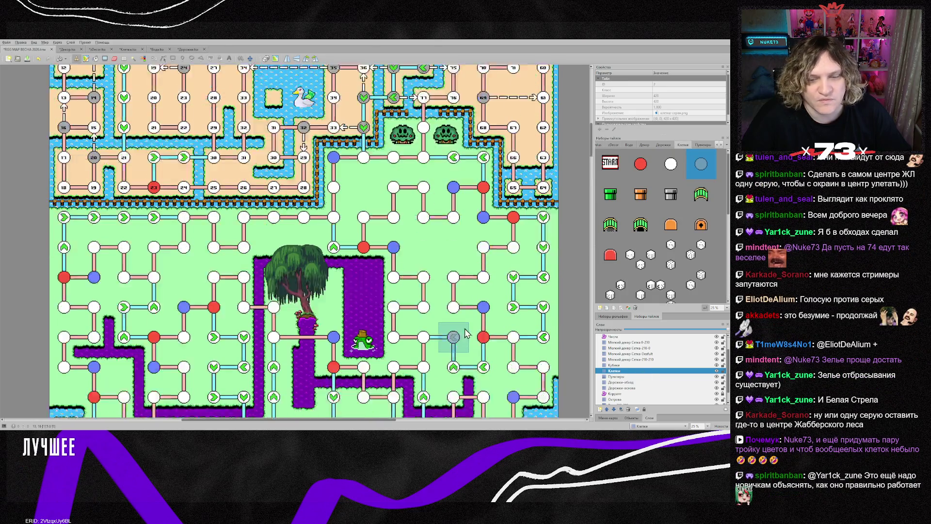
right_click(423, 300)
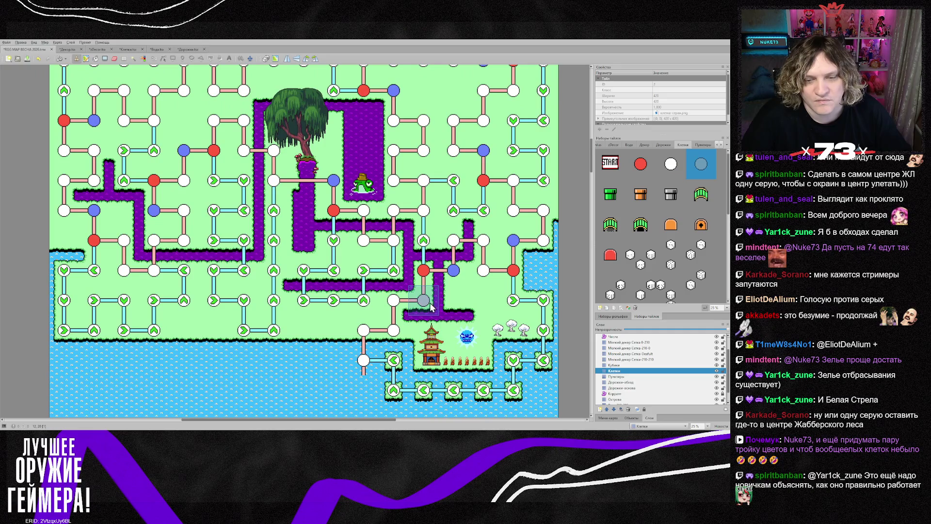
- Try a dashed-line tile on the grey node, then undo it
click(612, 372)
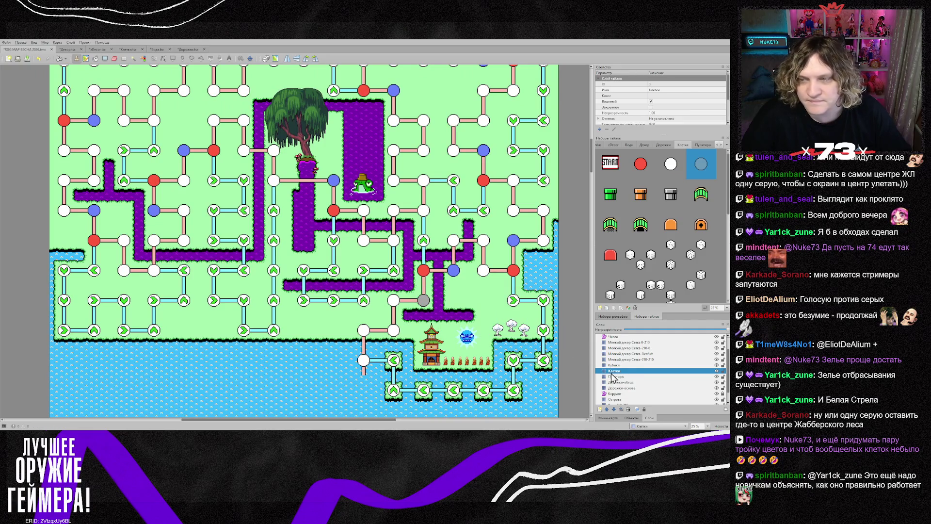
click(703, 144)
click(640, 164)
click(435, 298)
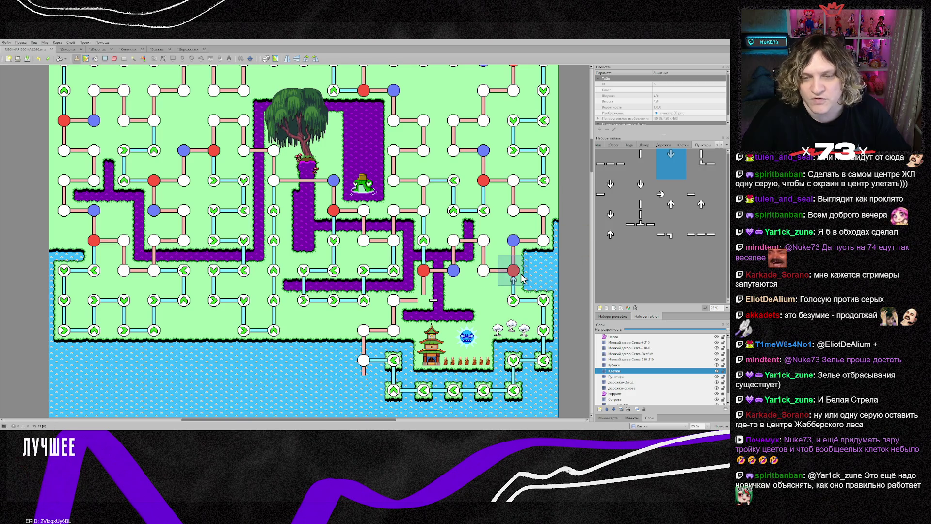
key(ctrl+z)
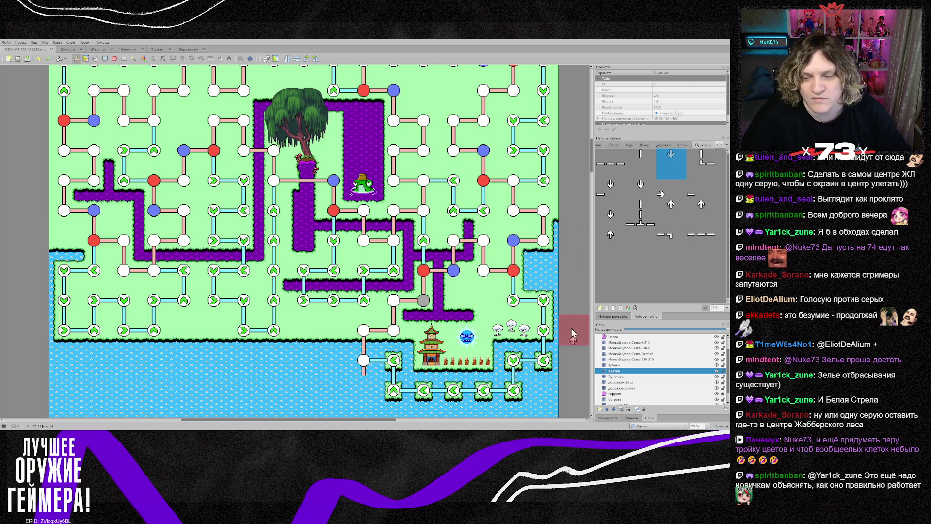
- On the Пунктиры layer, paint horizontal dashes right of the grey node and an upward corner dash
click(618, 376)
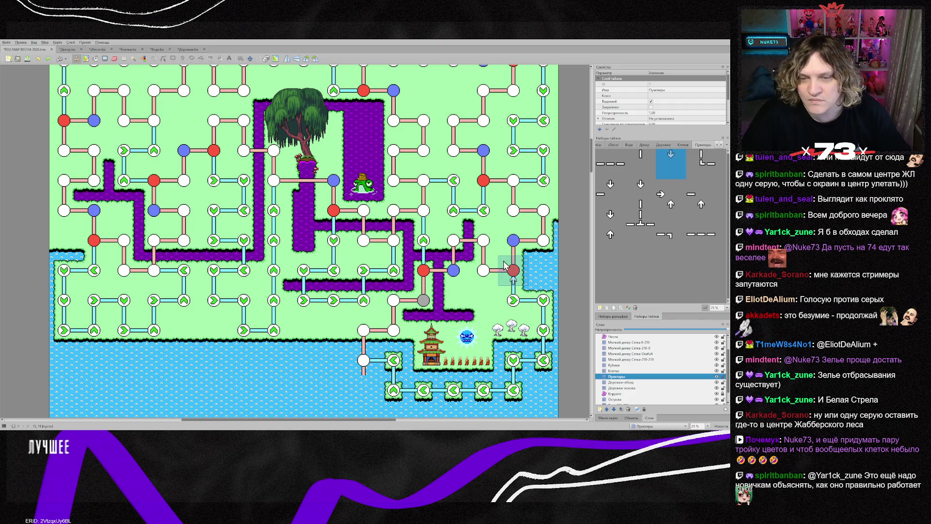
click(640, 162)
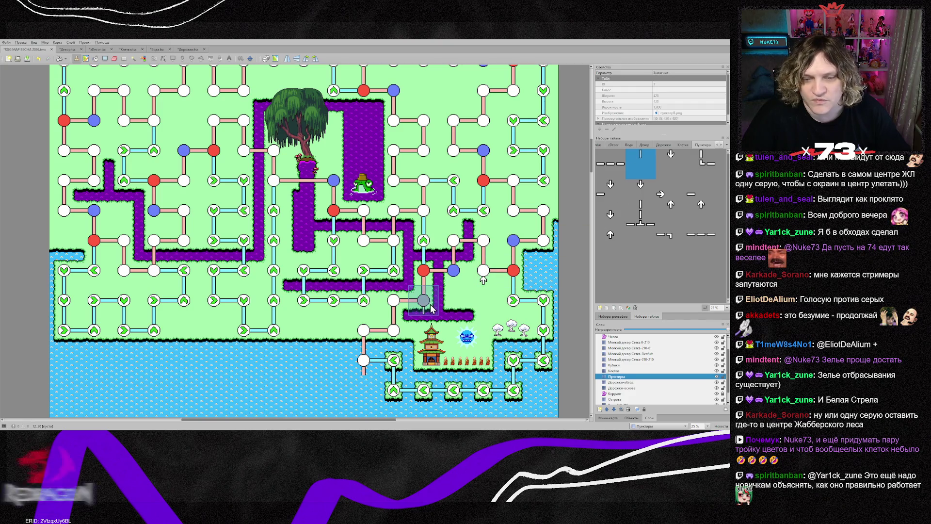
click(610, 164)
click(454, 300)
click(700, 161)
click(483, 300)
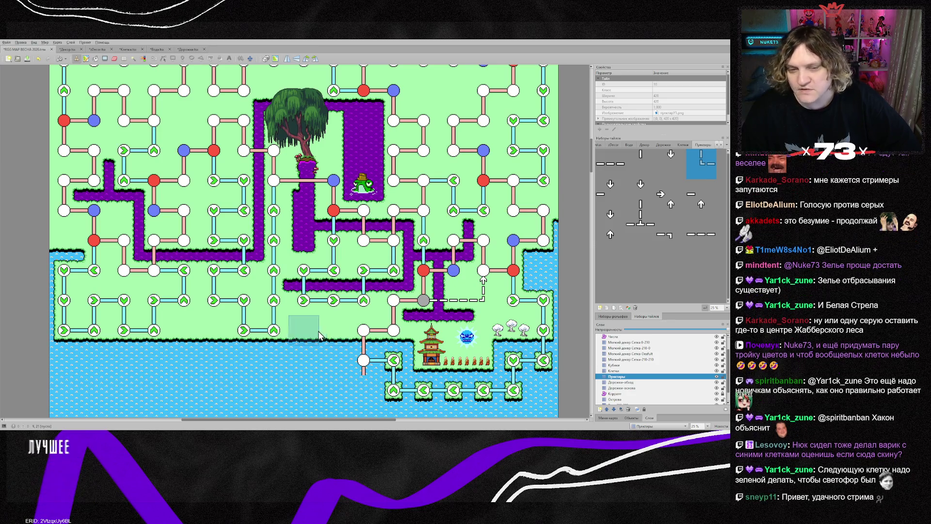
scroll(313, 337, up, 4)
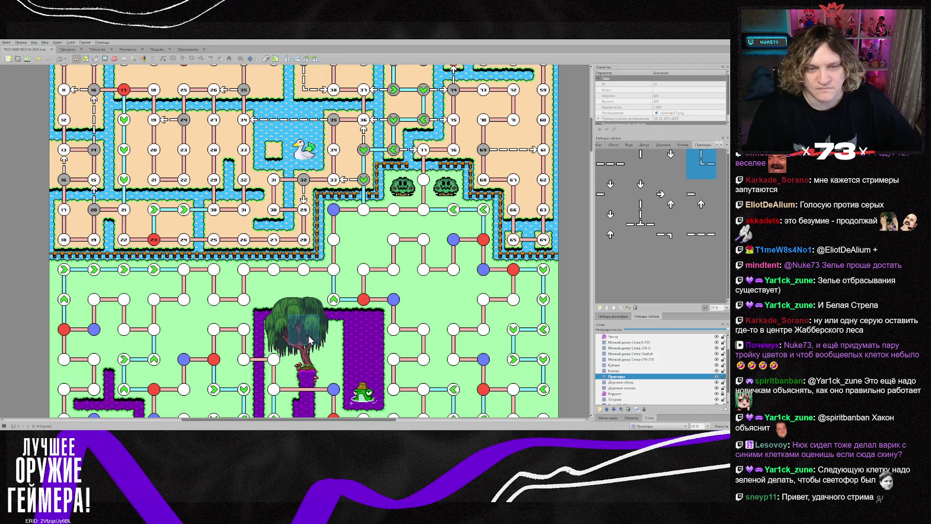
scroll(362, 263, down, 3)
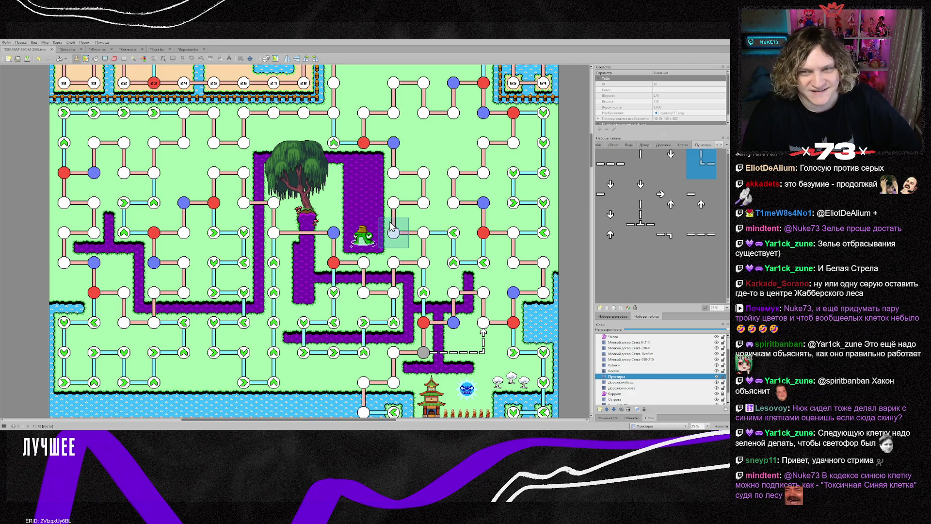
scroll(378, 228, up, 2)
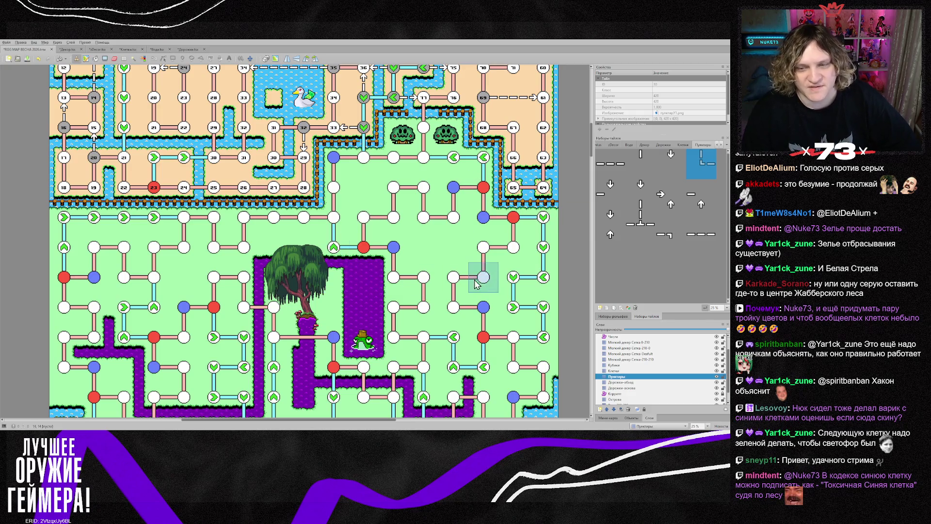
scroll(402, 271, down, 1)
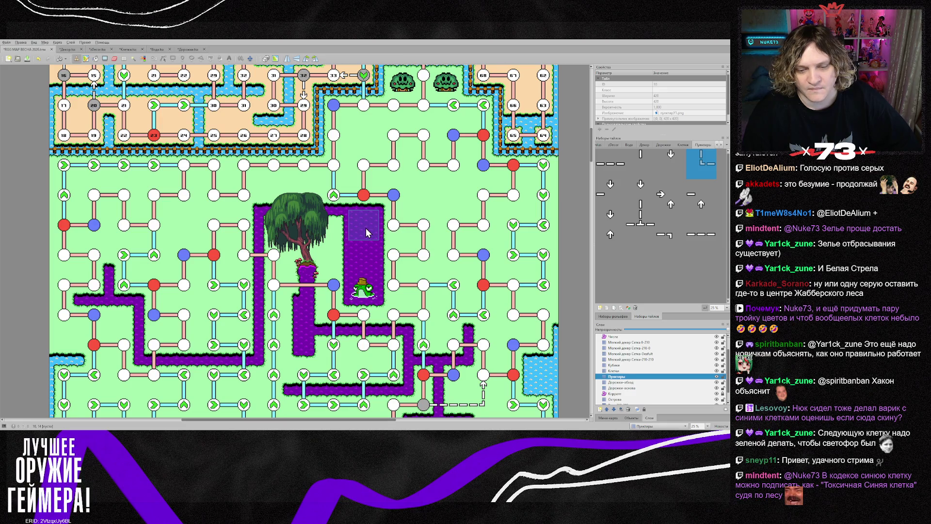
scroll(365, 228, down, 5)
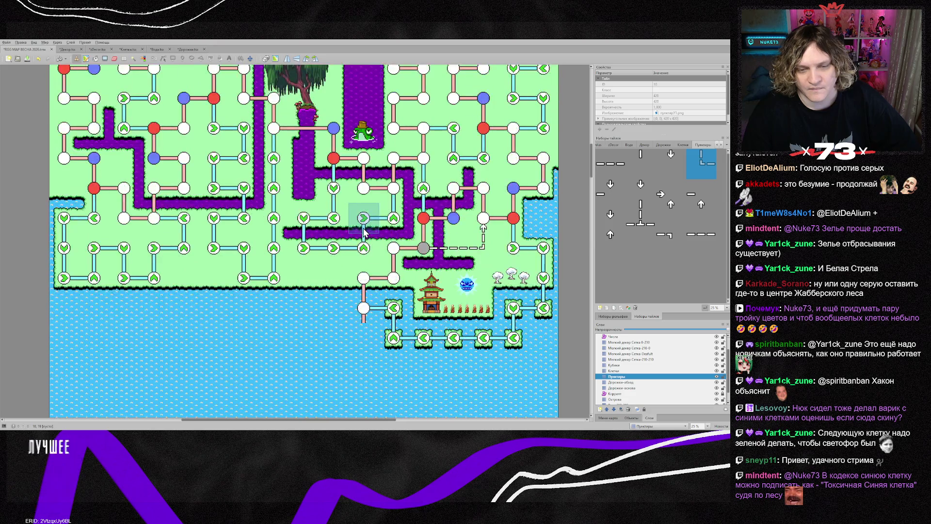
scroll(363, 232, down, 3)
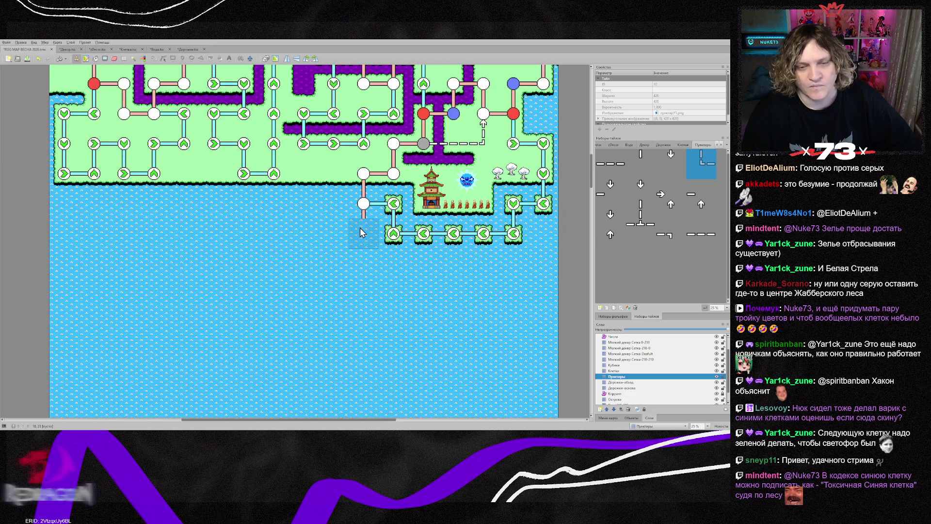
scroll(328, 235, up, 6)
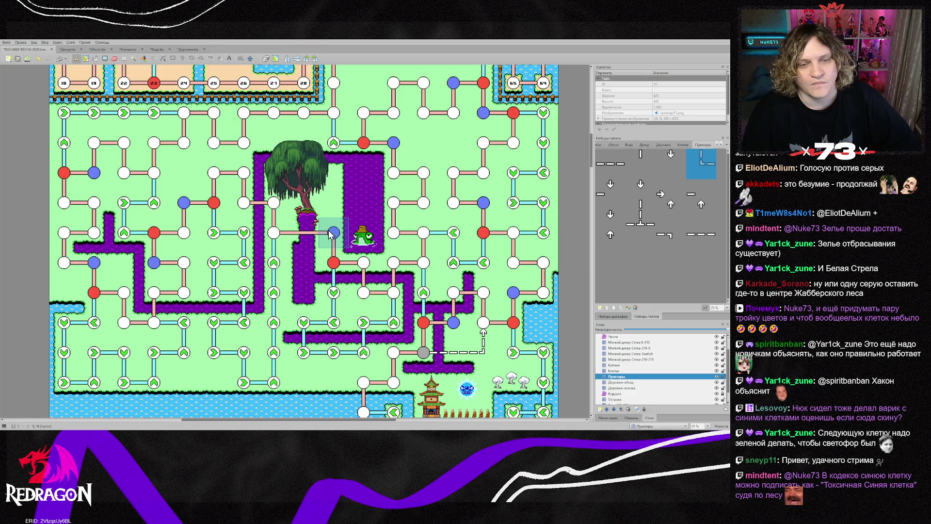
scroll(329, 235, up, 3)
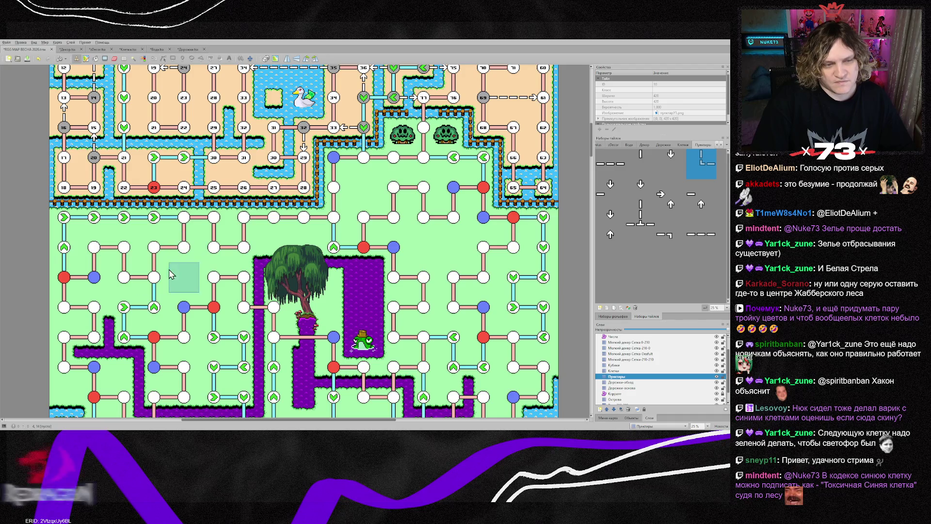
scroll(332, 257, down, 5)
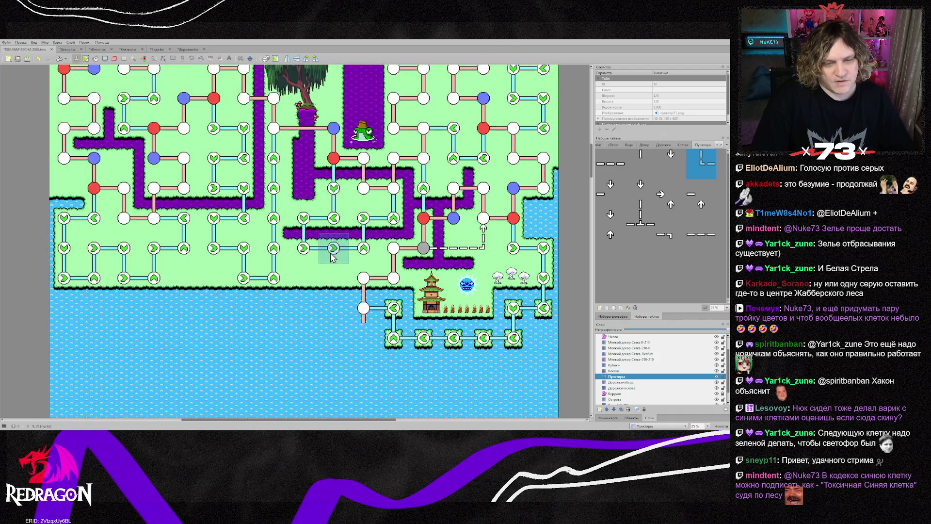
scroll(332, 257, down, 15)
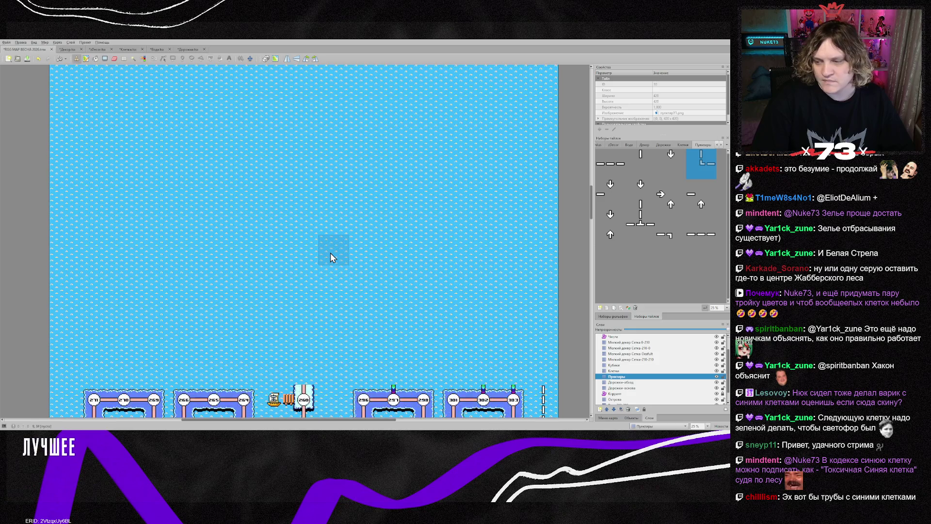
scroll(332, 257, down, 6)
scroll(332, 257, down, 3)
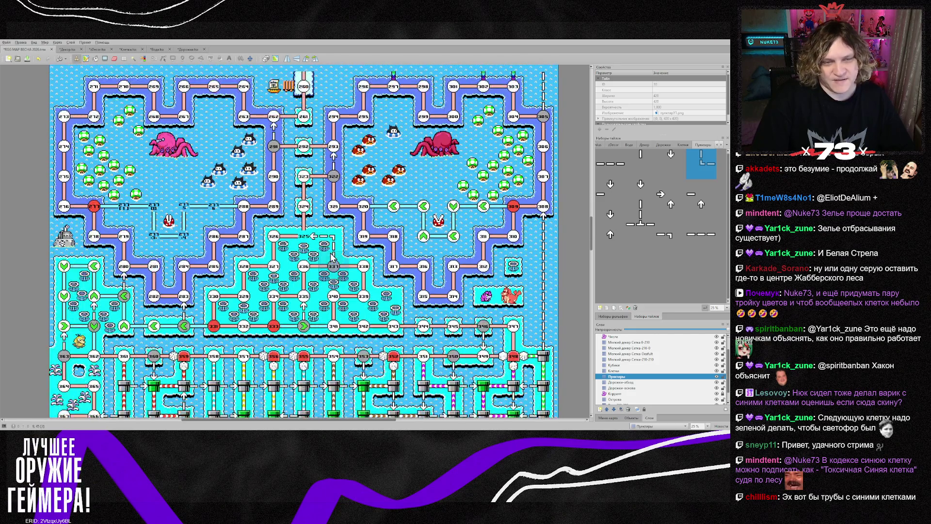
scroll(332, 257, down, 6)
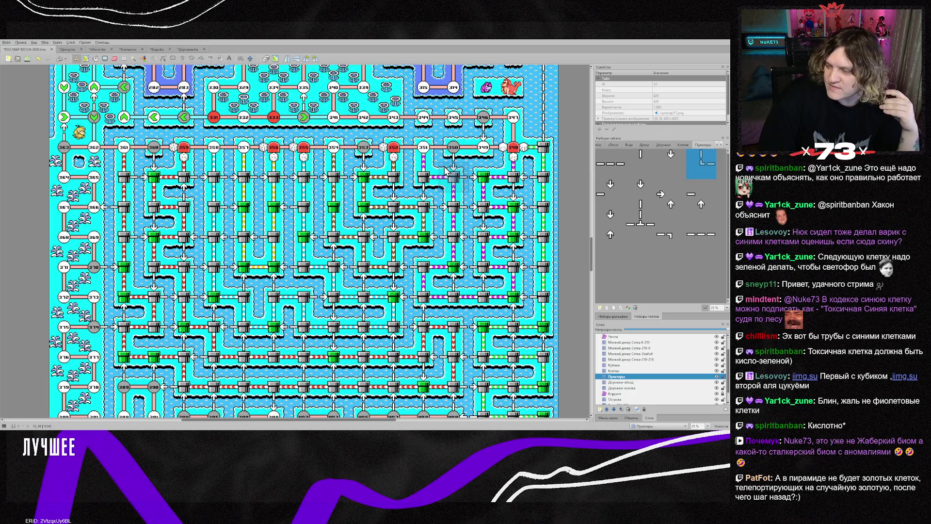
scroll(446, 170, up, 3)
scroll(446, 170, up, 6)
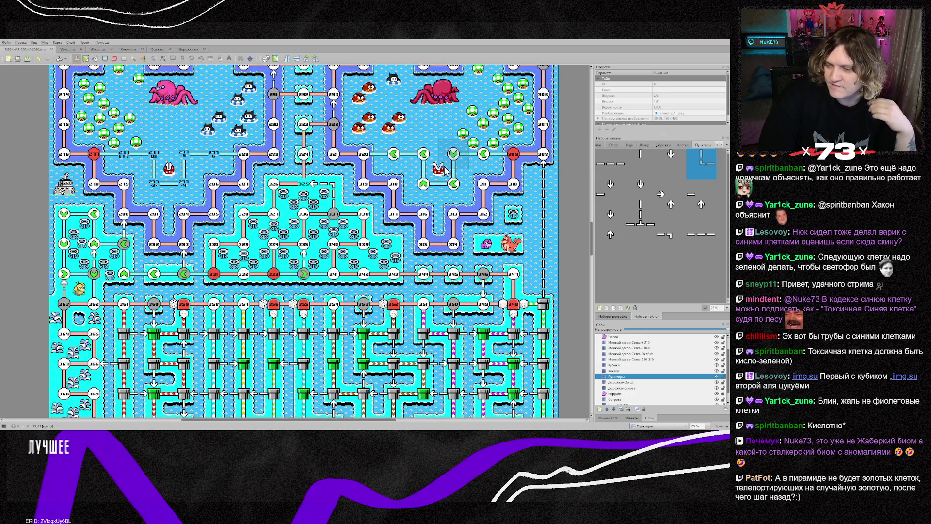
scroll(446, 167, up, 3)
scroll(446, 167, up, 15)
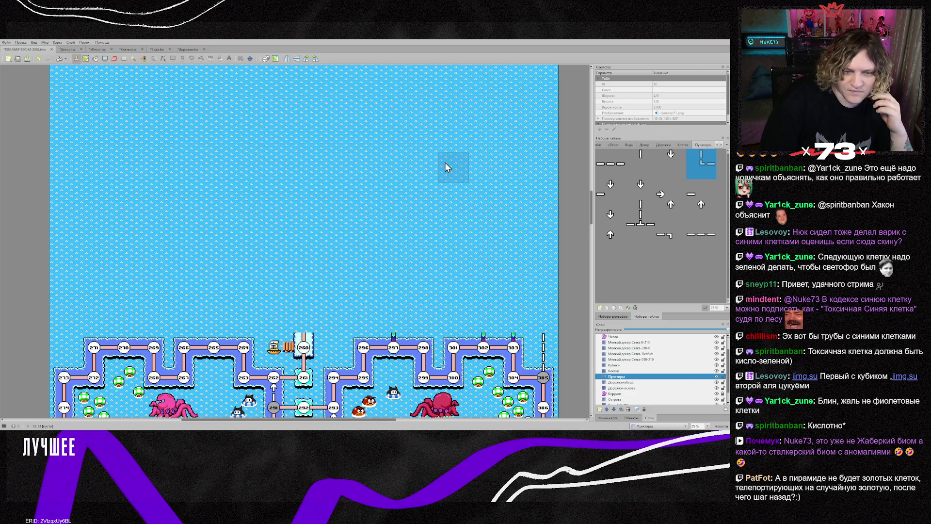
scroll(446, 167, up, 15)
scroll(446, 167, up, 4)
scroll(443, 162, down, 19)
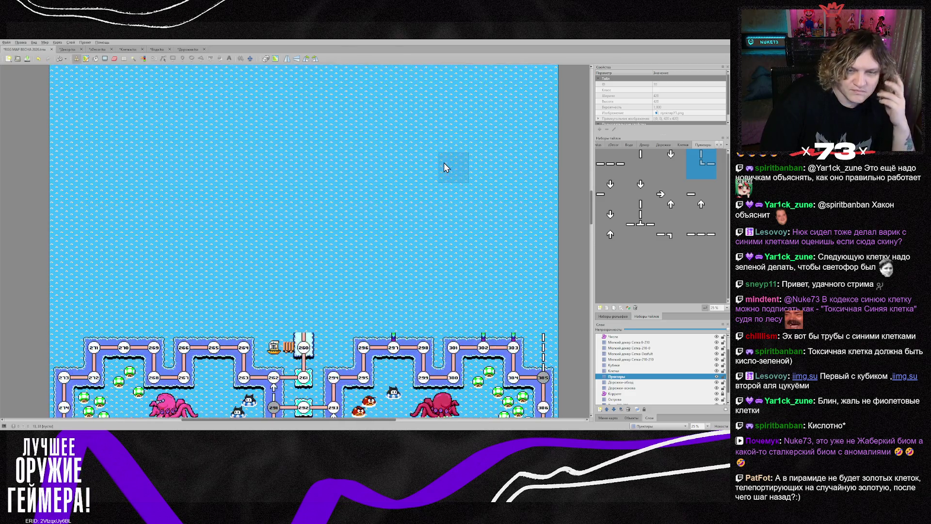
scroll(443, 162, up, 3)
scroll(438, 172, up, 9)
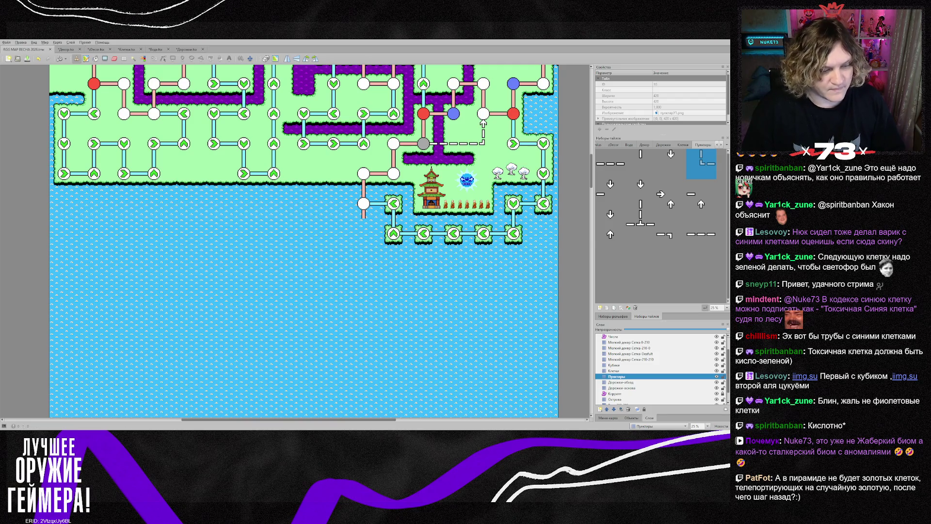
- Switch to Photoshop and bring up the tileset_420px_48_based document
key(alt+Tab)
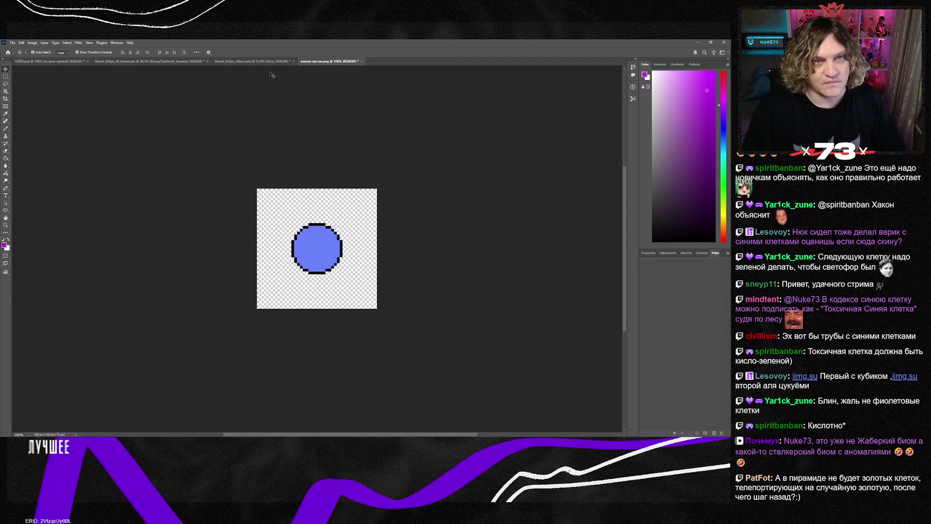
click(241, 62)
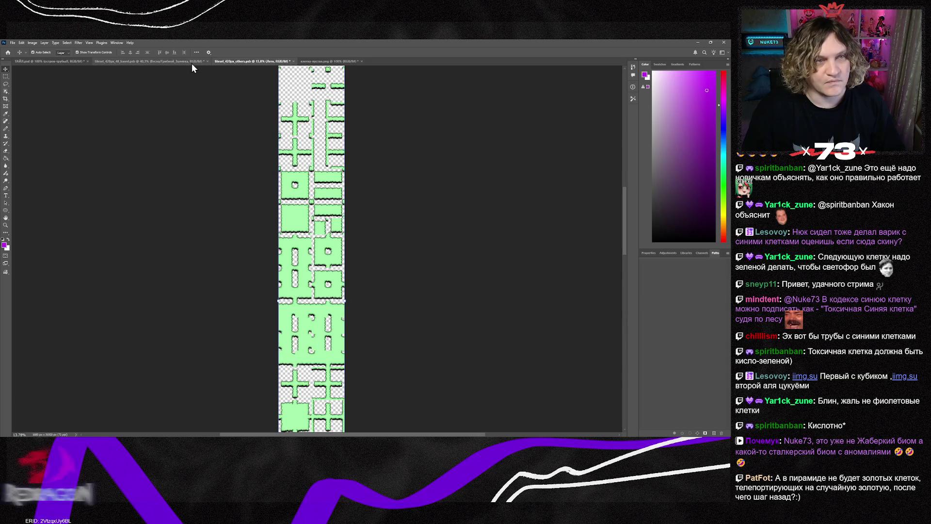
click(178, 62)
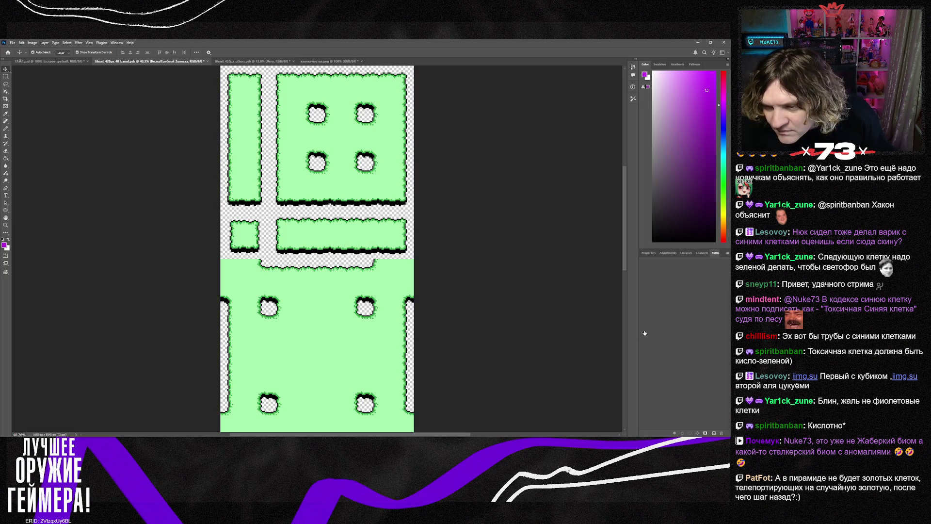
- Step through history to give the land tiles orange edges and a yellow sandy fill
key(ctrl+z)
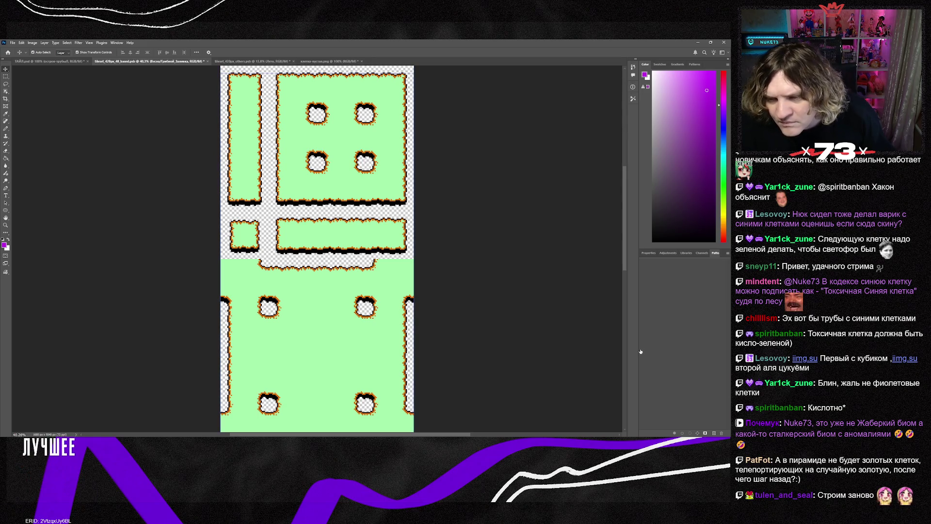
key(ctrl+z)
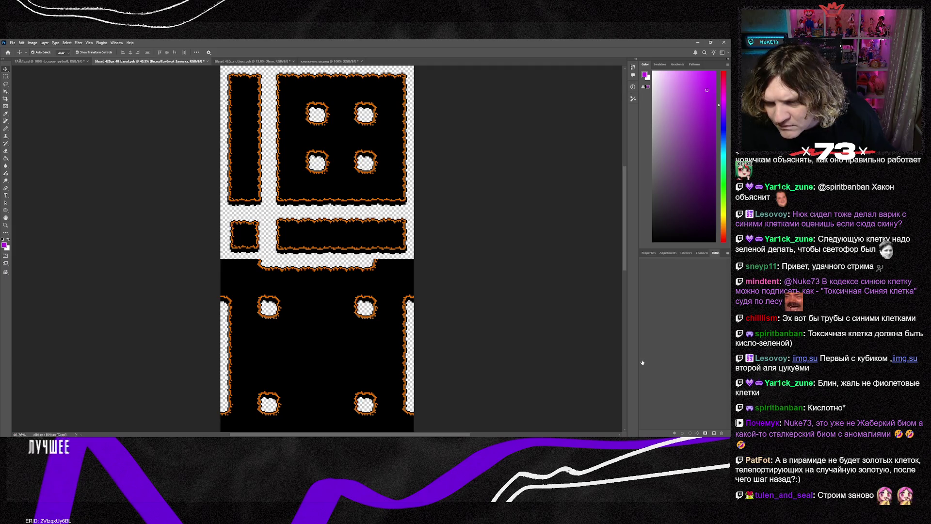
key(ctrl+z)
key(ctrl+shift+z)
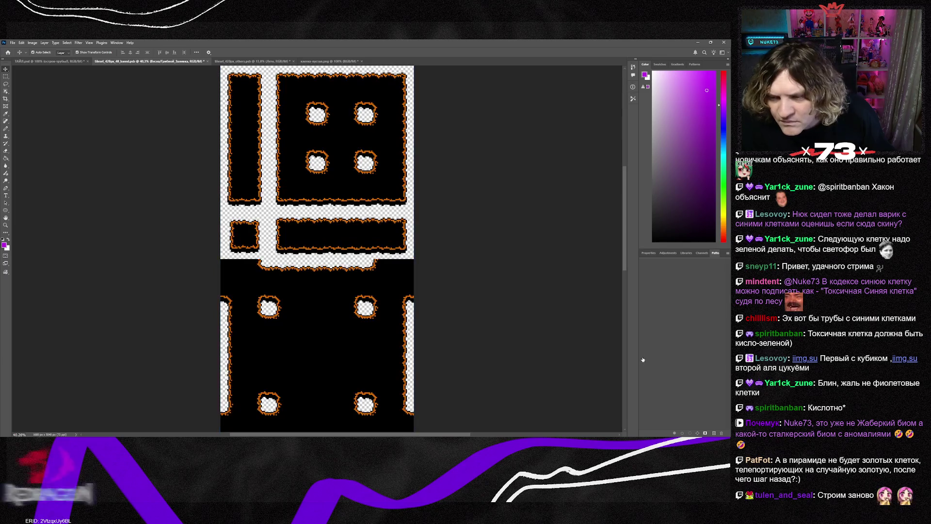
key(ctrl+z)
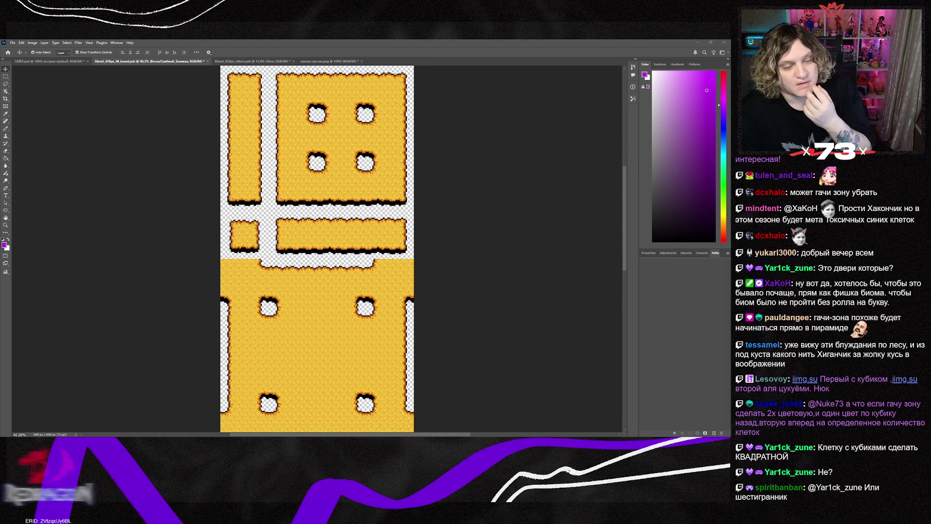
- Return to Tiled and scroll up to the board map's numbered town grid
key(alt+Tab)
scroll(243, 336, up, 5)
scroll(243, 336, up, 3)
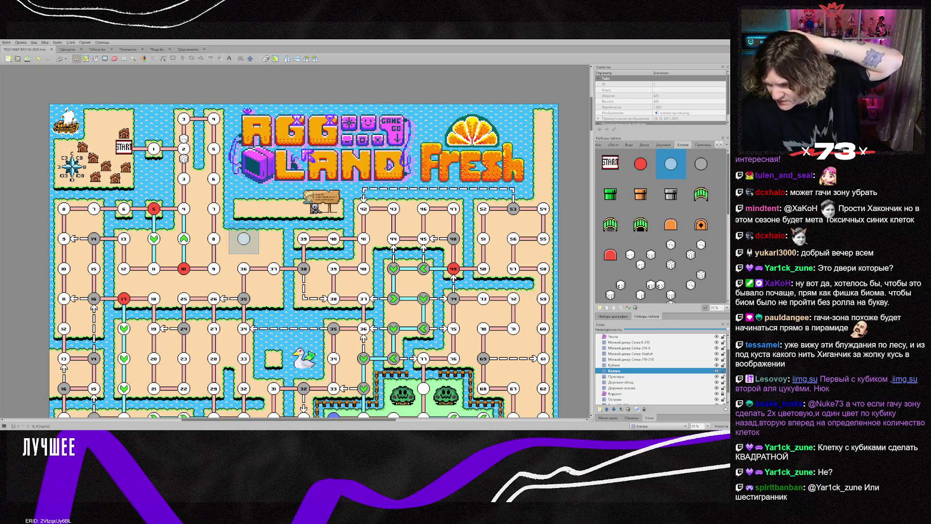
- Scroll the Tiled board from the title art down to the bottom islands and open sea
scroll(243, 238, down, 10)
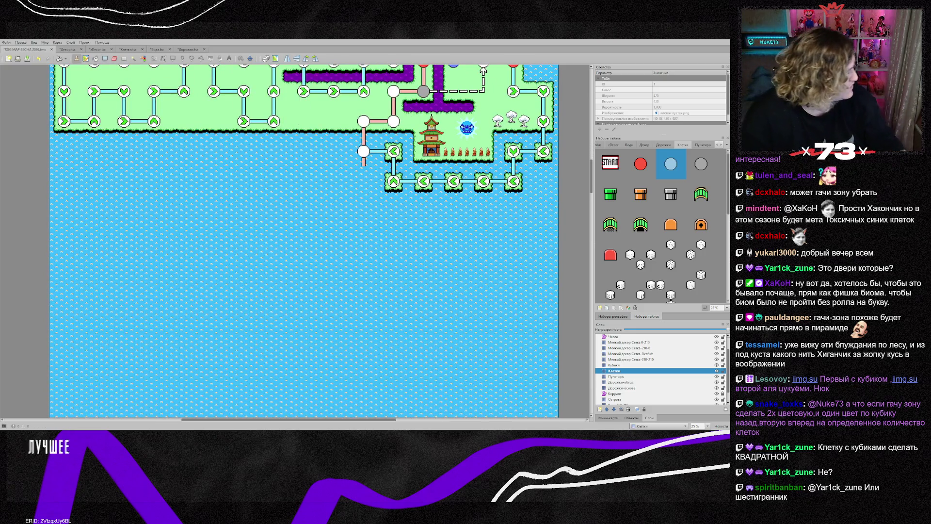
scroll(303, 240, up, 12)
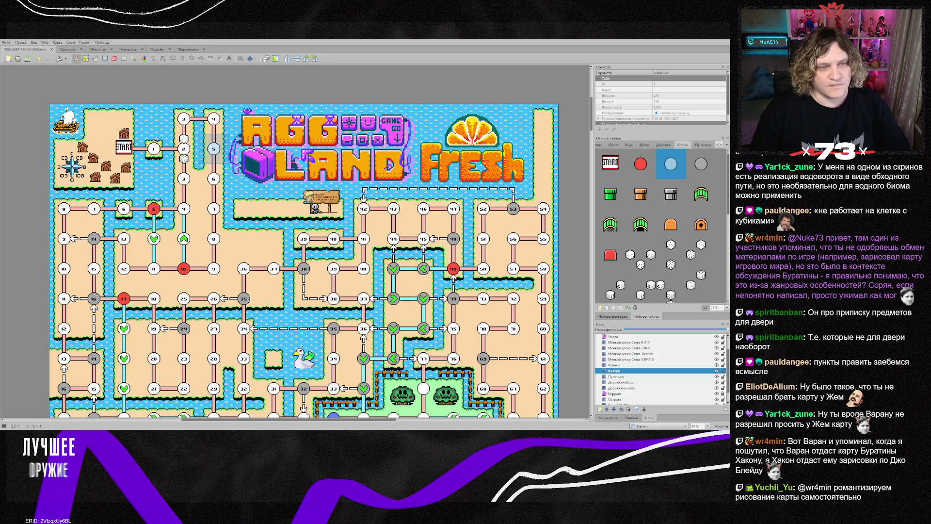
scroll(244, 268, down, 3)
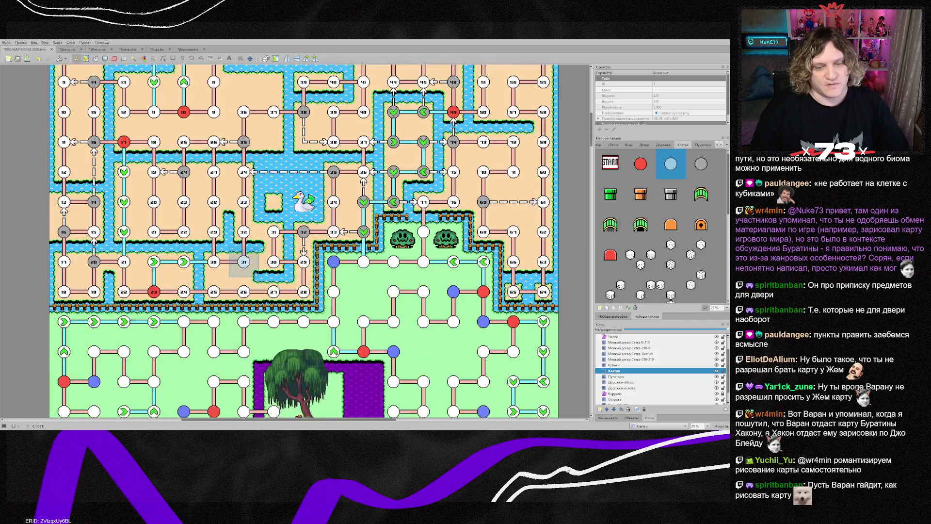
scroll(244, 267, down, 1)
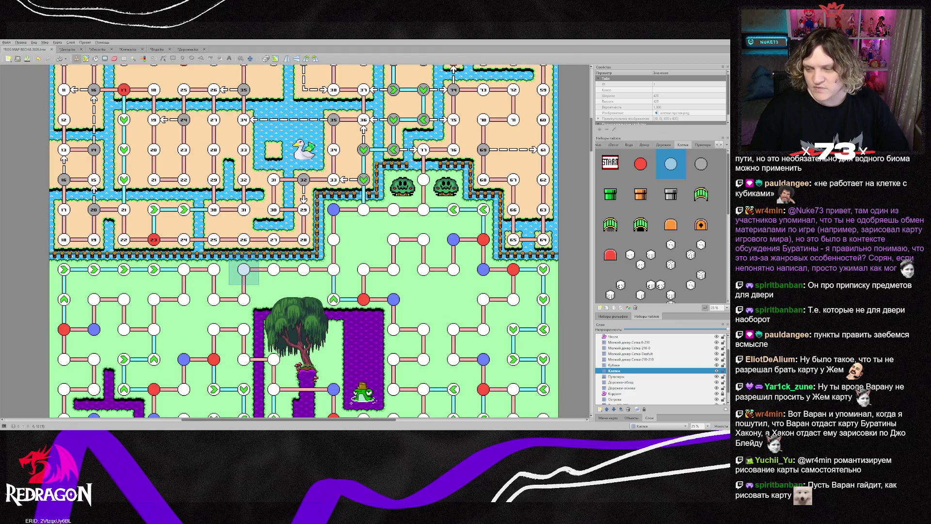
scroll(243, 269, down, 3)
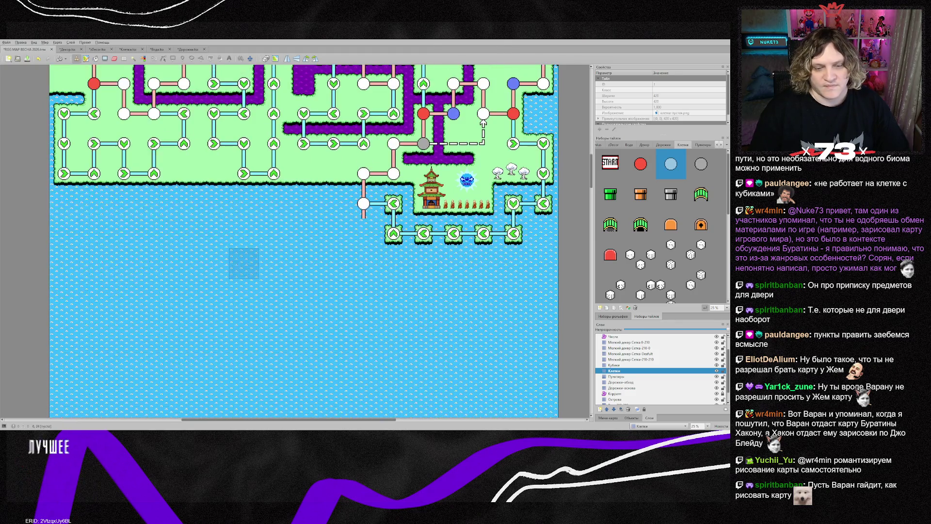
scroll(244, 269, down, 3)
key(alt+Tab)
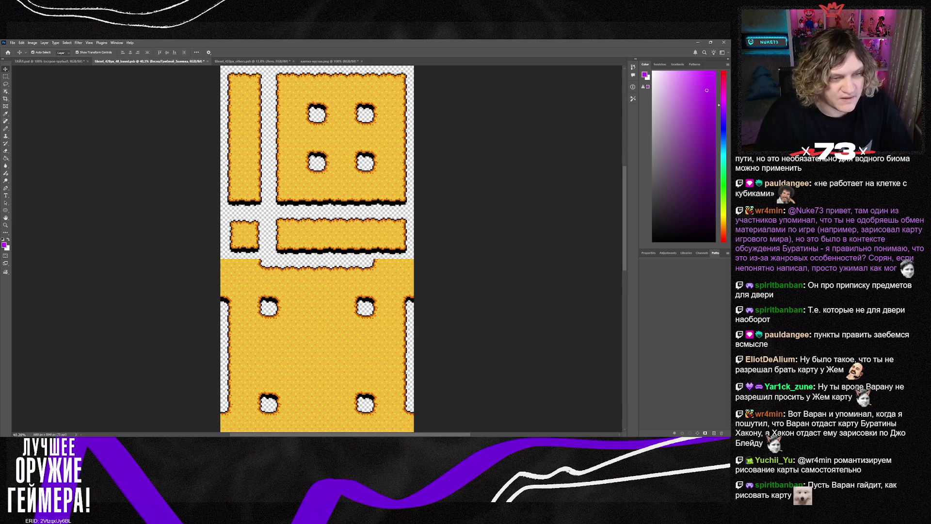
- Leave the yellow desert tileset and go back to the Tiled world map
key(alt+Tab)
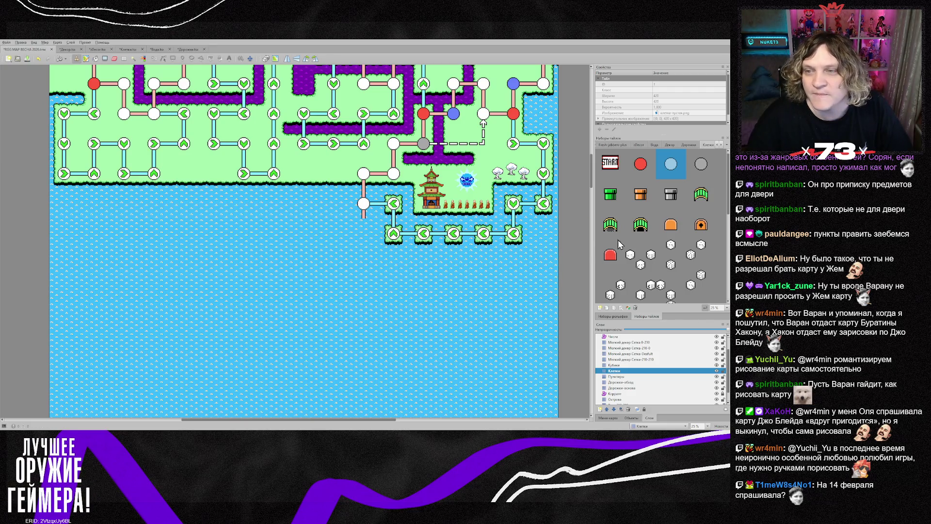
- Bring up the Fresh-desert tileset and select the Дорожки-основа path layer
click(717, 145)
click(718, 144)
click(612, 145)
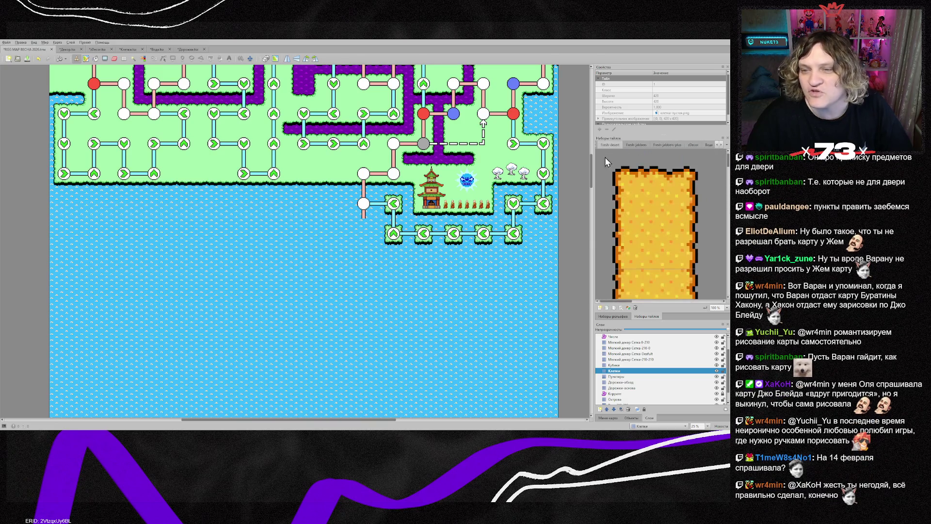
scroll(677, 250, down, 5)
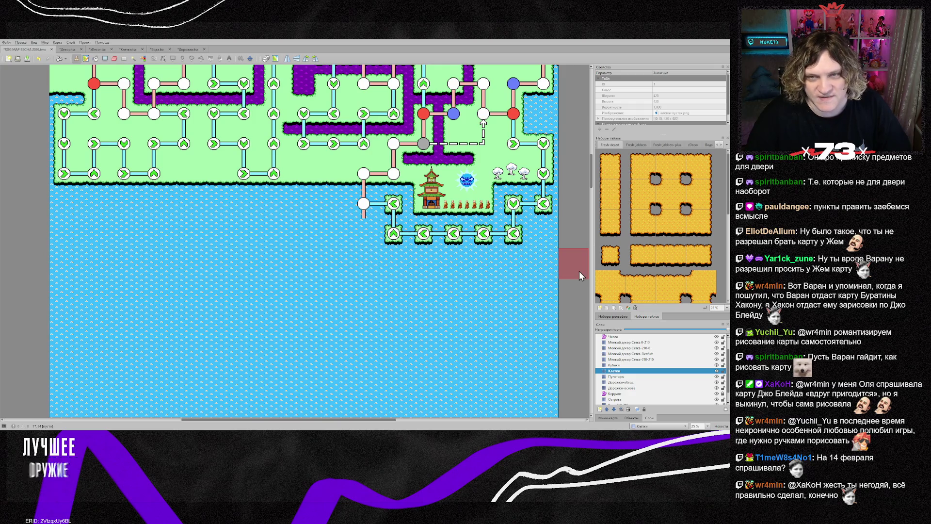
scroll(630, 383, down, 1)
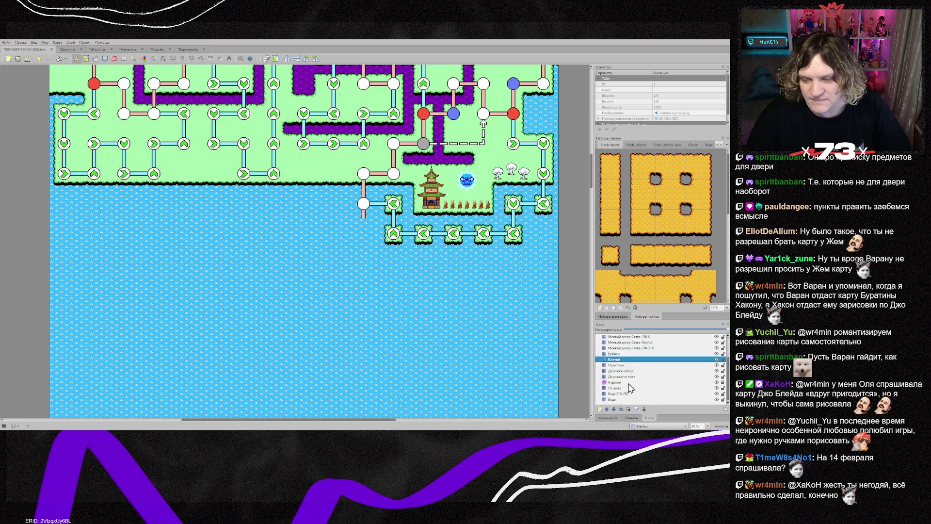
click(629, 377)
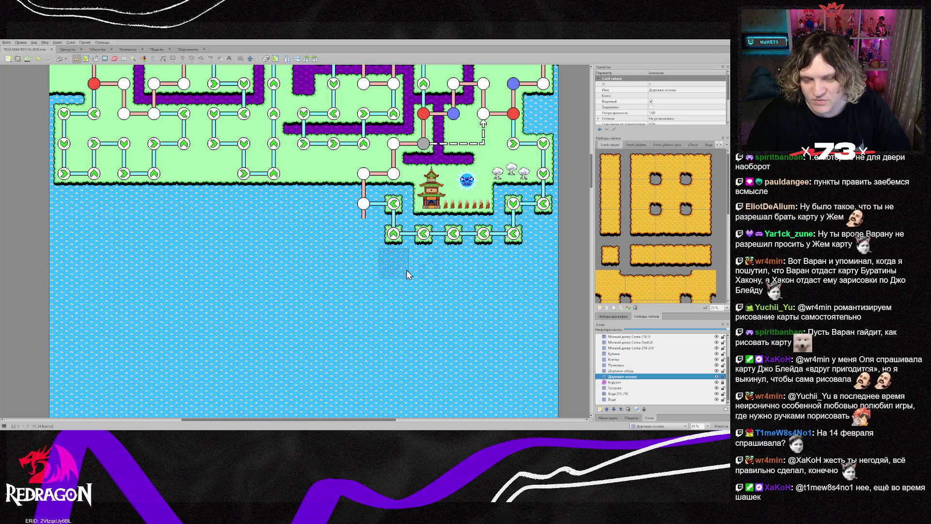
- Extend a vertical path tile below the lower-left node, ending in a cross junction tile
right_click(370, 214)
click(369, 234)
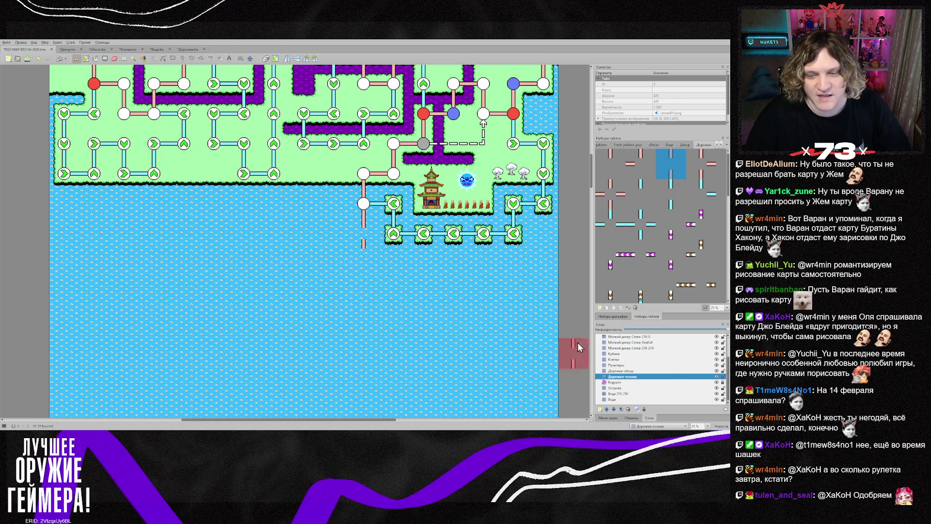
click(611, 197)
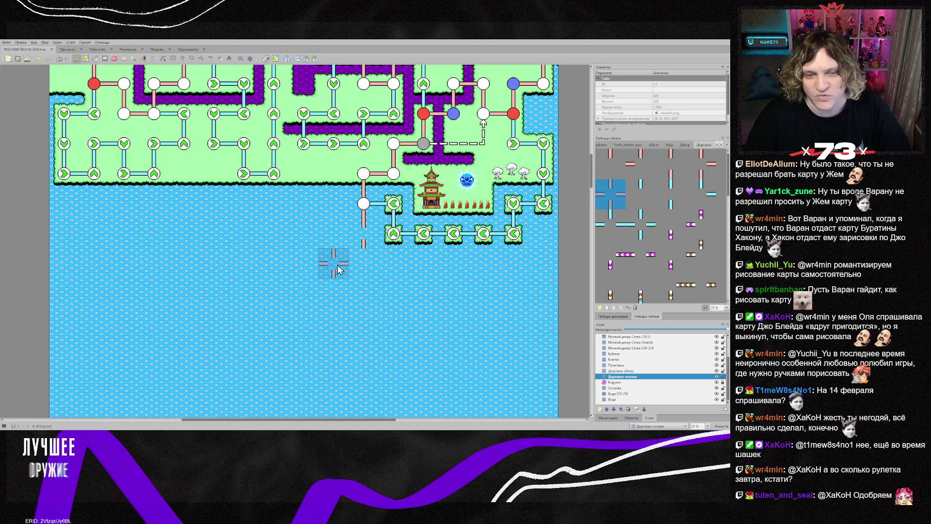
click(359, 273)
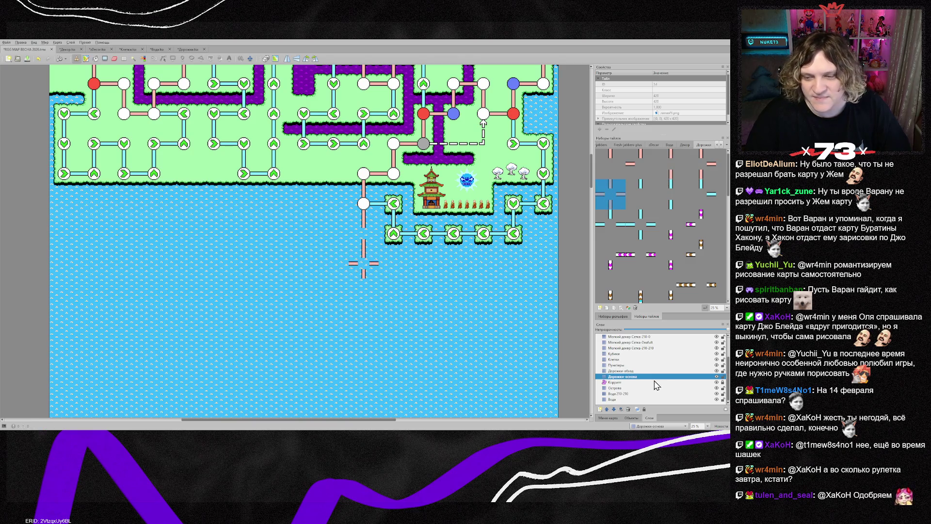
click(618, 359)
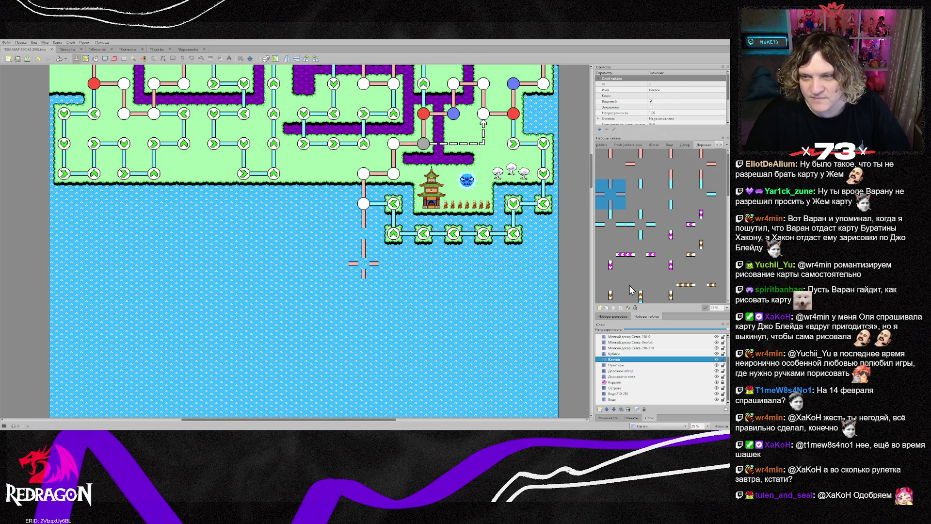
- Stamp a white circle node mid-path and a red circle node on the cross junction
click(721, 144)
click(705, 144)
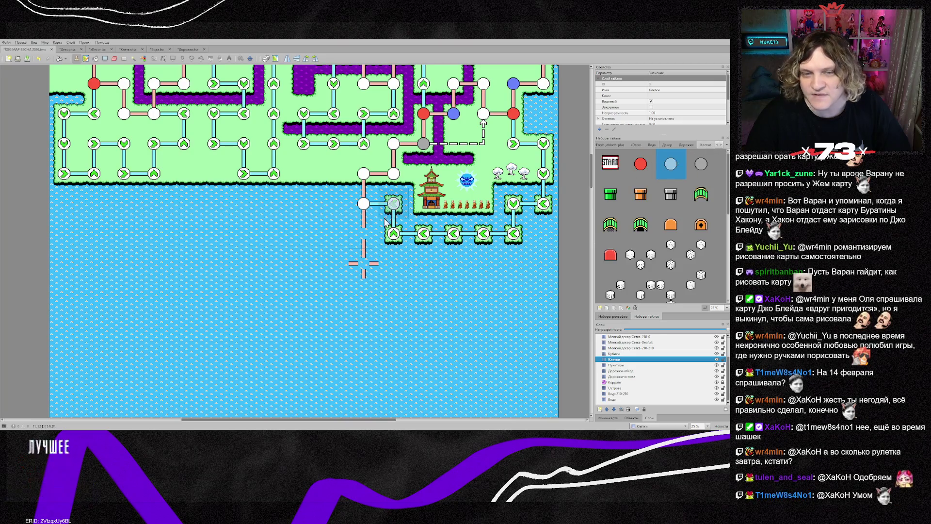
click(364, 235)
click(640, 164)
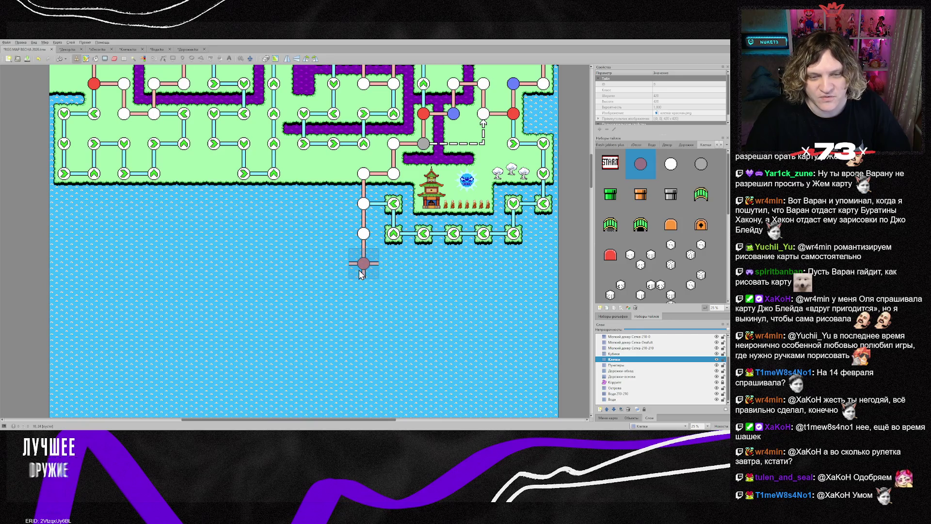
click(360, 272)
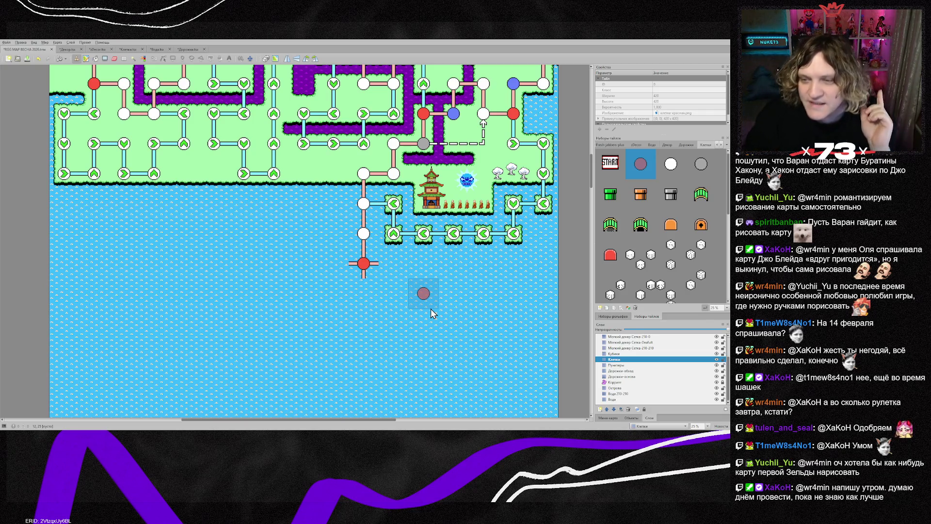
click(615, 354)
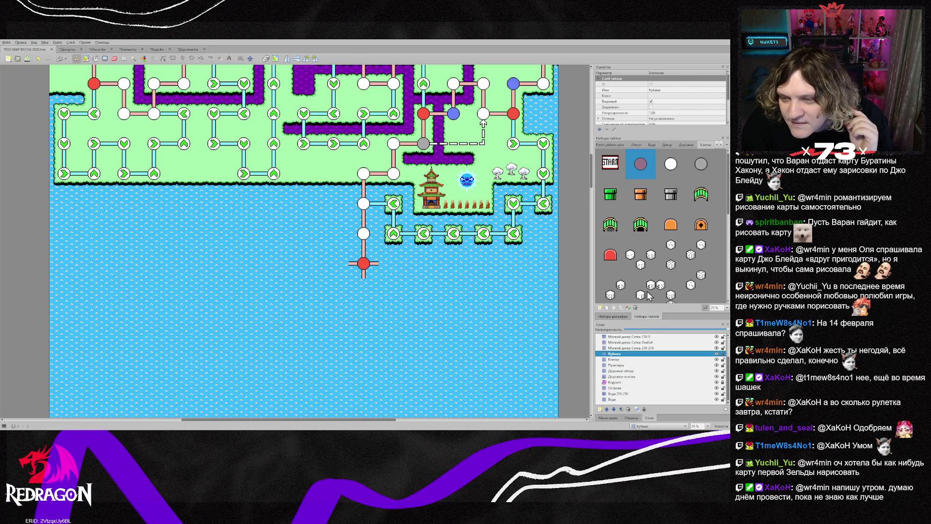
- Scroll the Кубики tileset to the dice tiles and pick the three-dice tile
scroll(664, 275, down, 1)
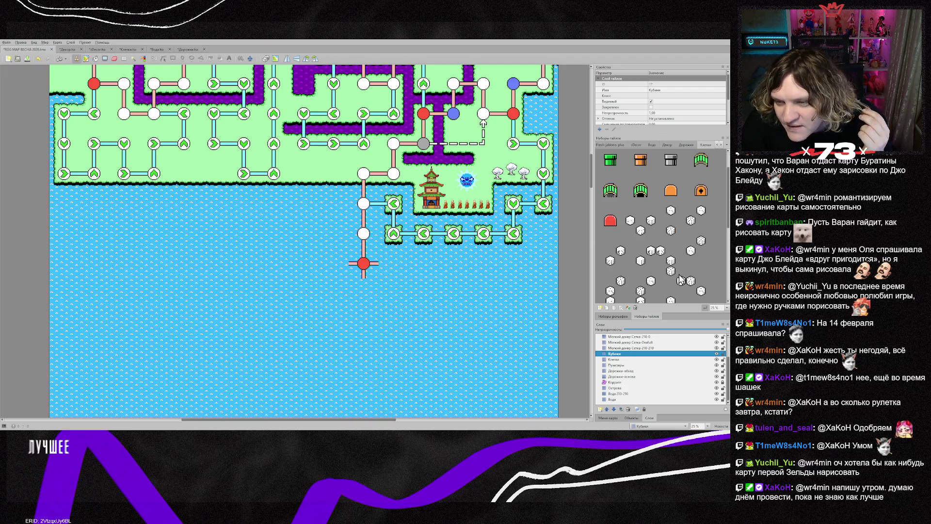
scroll(679, 278, down, 1)
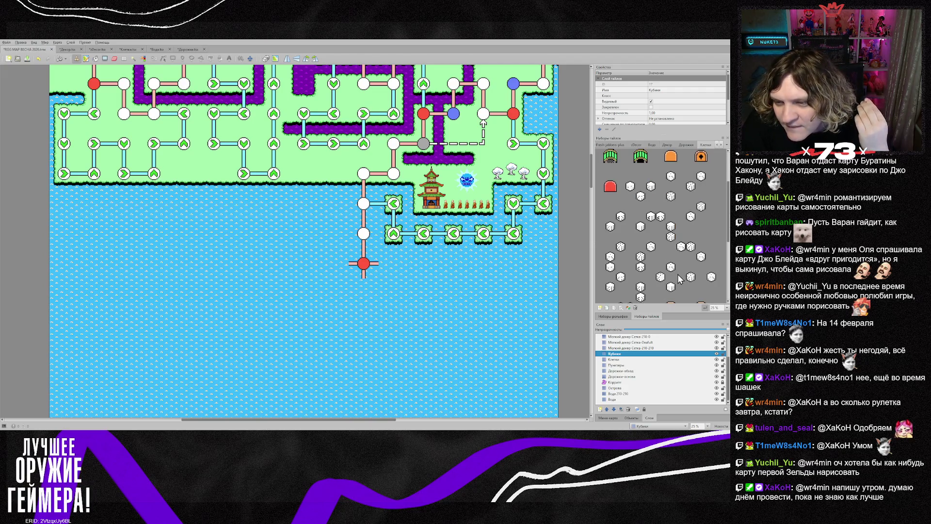
scroll(679, 277, down, 1)
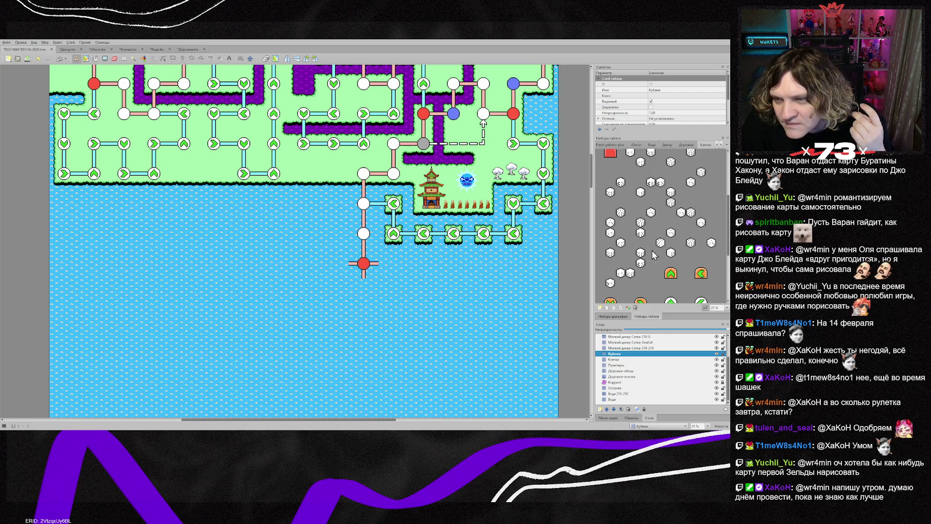
scroll(669, 241, up, 1)
scroll(670, 242, down, 3)
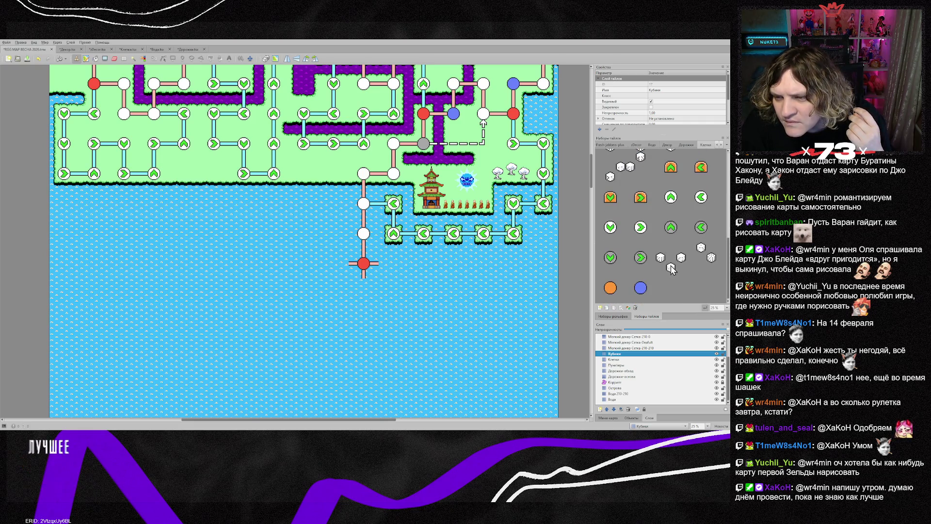
click(683, 272)
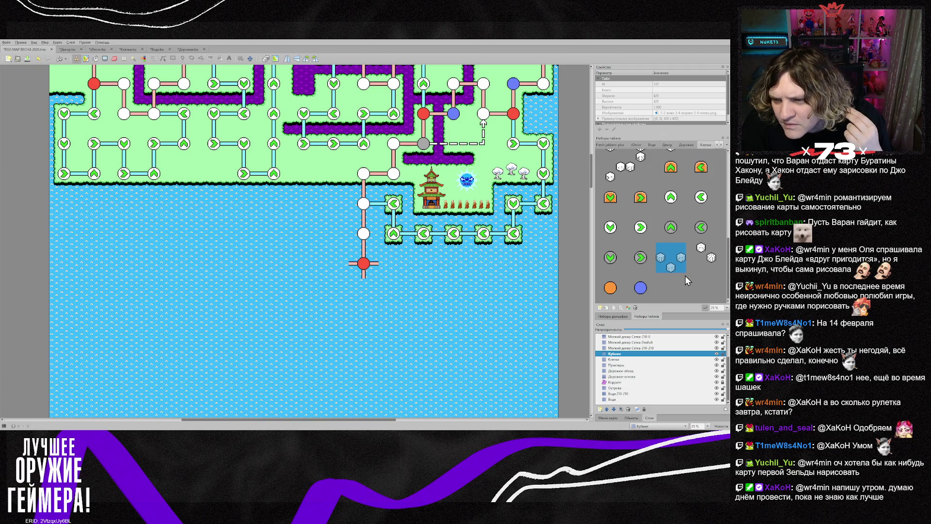
- Drag-select a block of dice tiles, narrowing the stamp to two dice tiles
scroll(683, 275, up, 3)
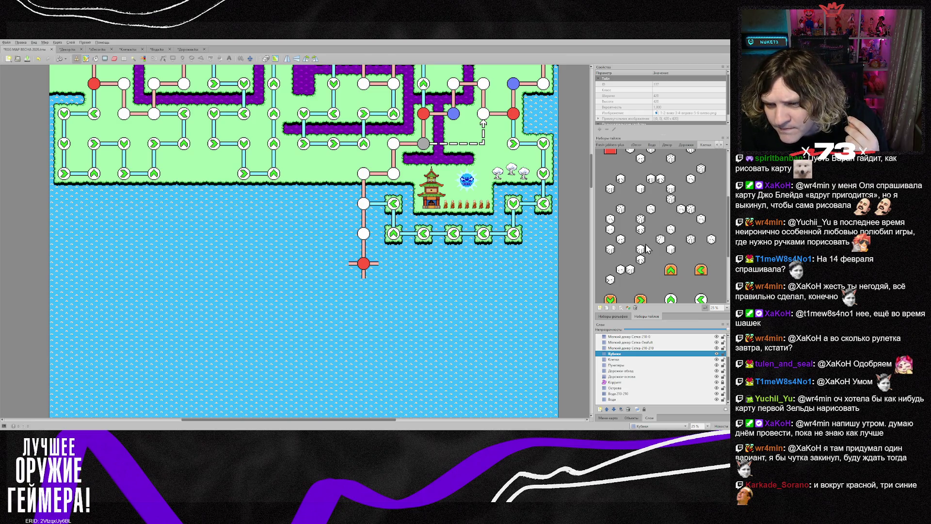
scroll(641, 270, up, 1)
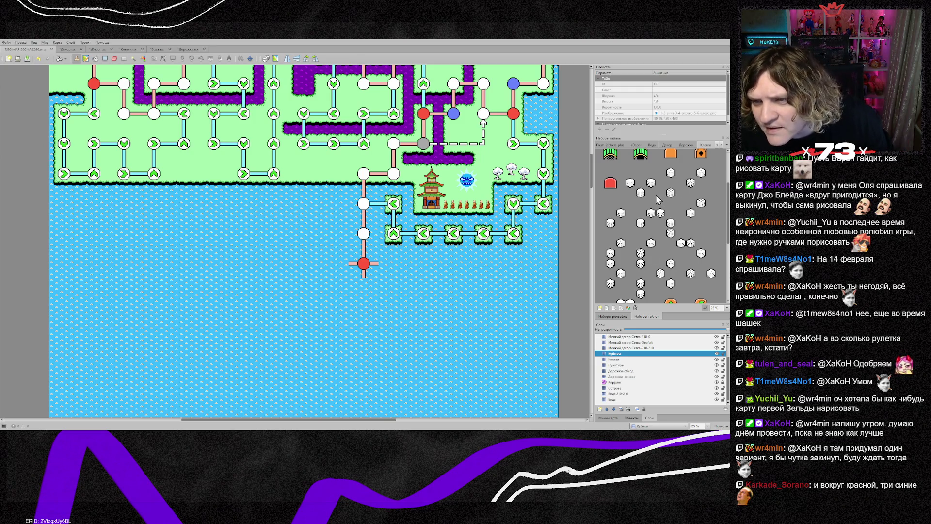
scroll(691, 219, down, 4)
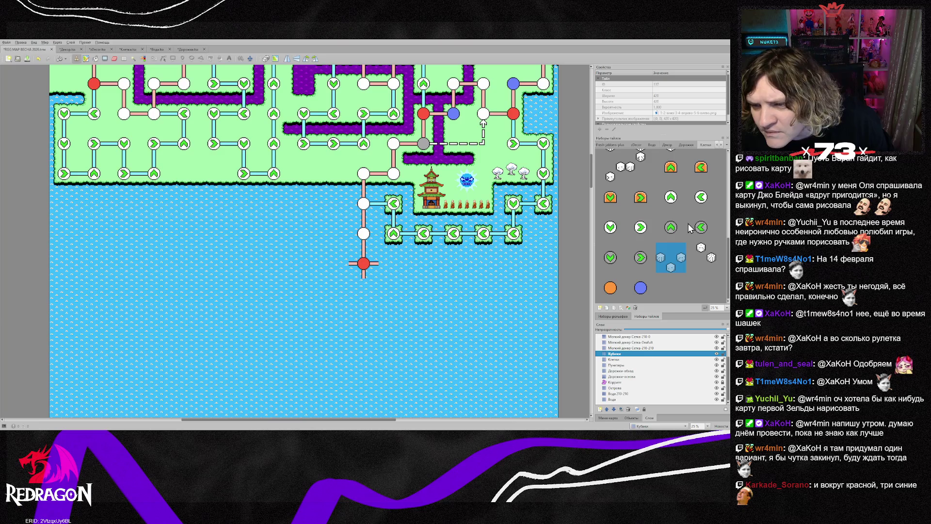
scroll(689, 227, up, 4)
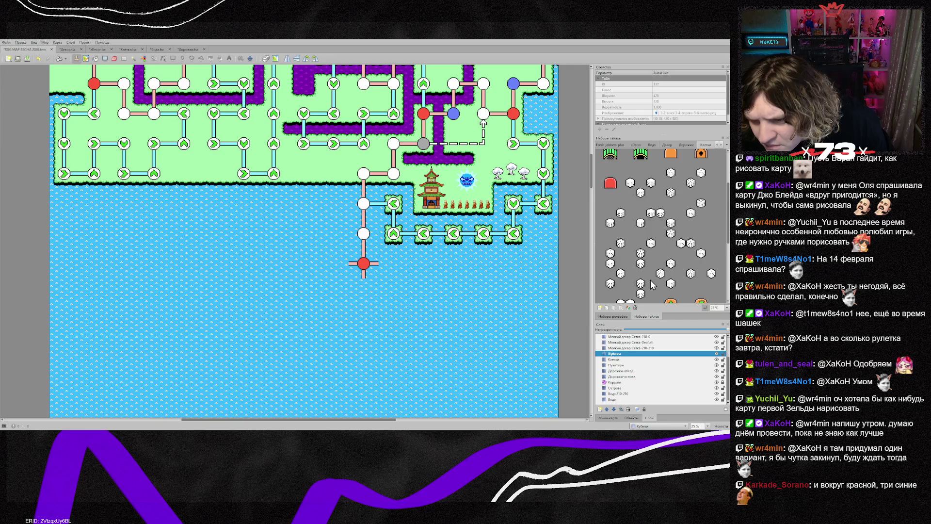
scroll(652, 284, down, 1)
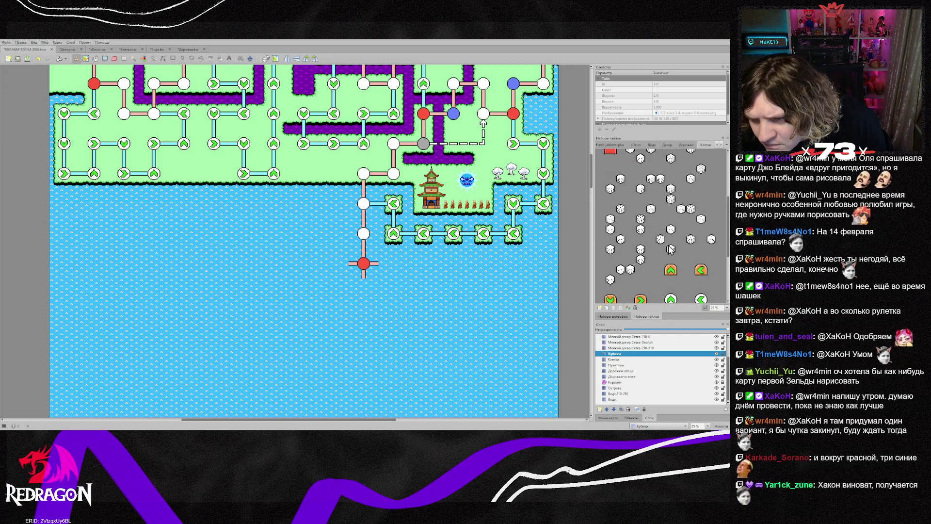
drag(682, 251, 659, 226)
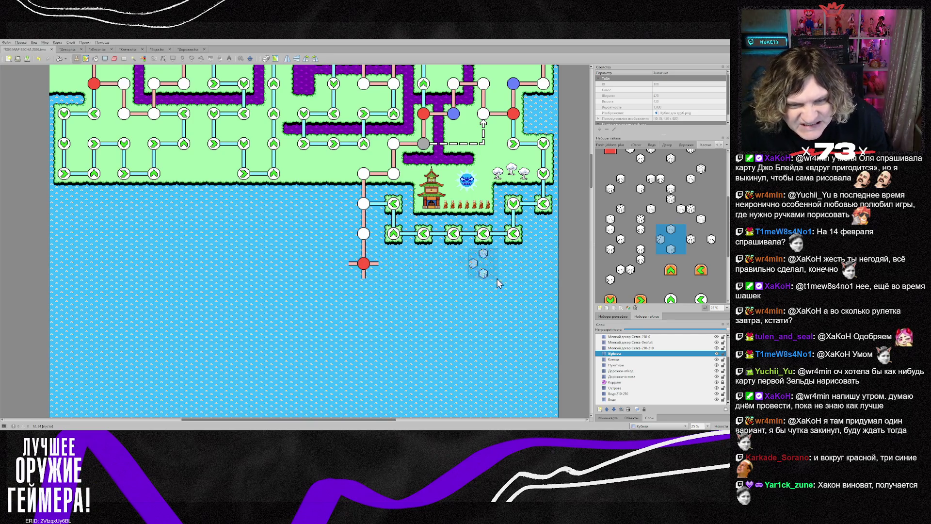
drag(690, 247, 714, 232)
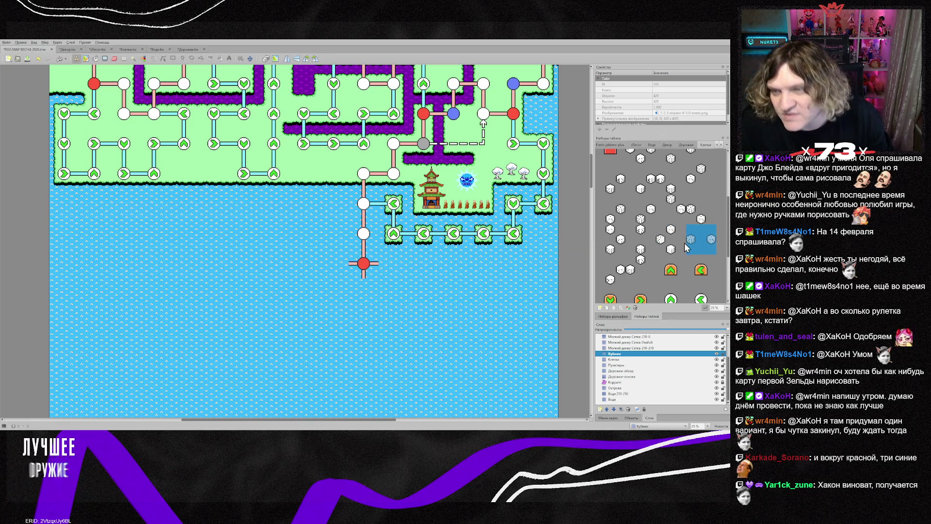
key(alt+Tab)
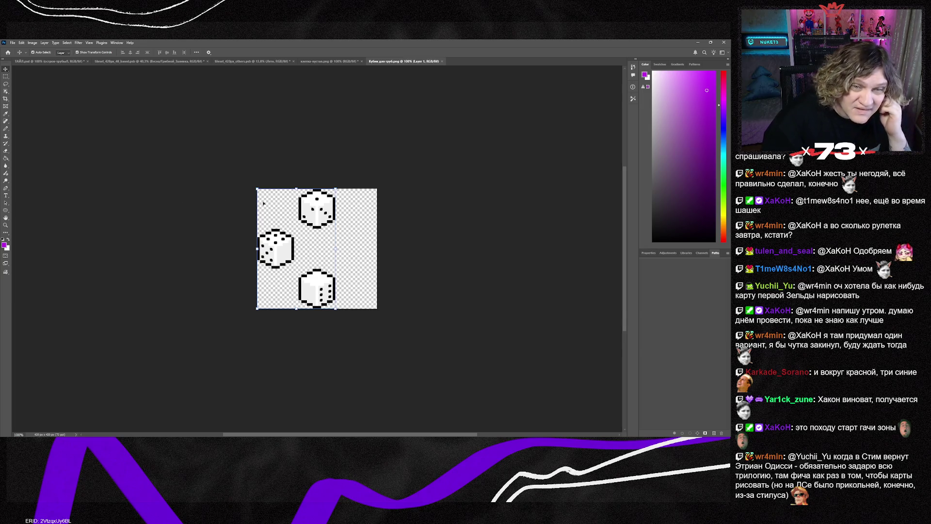
- Merge the dice image into one layer with Ctrl+Shift+E, then return to Tiled
key(ctrl+shift+e)
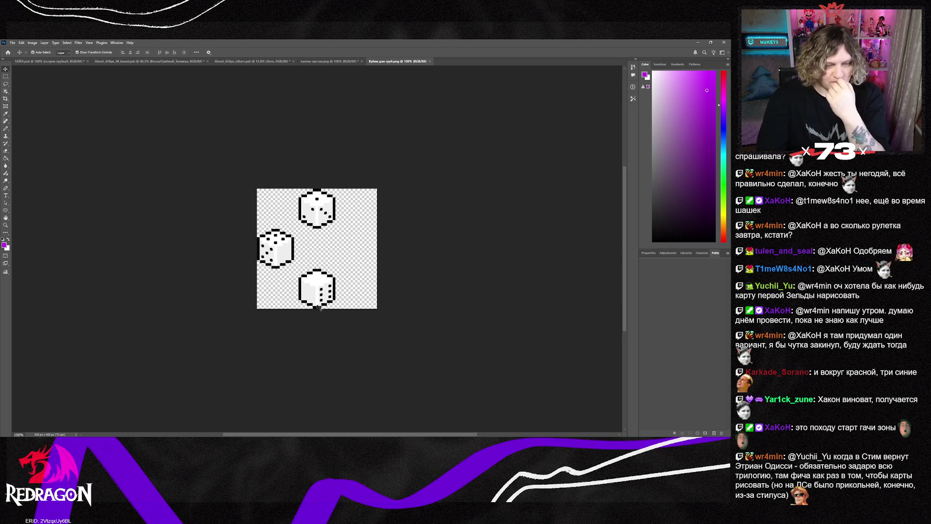
key(alt+Tab)
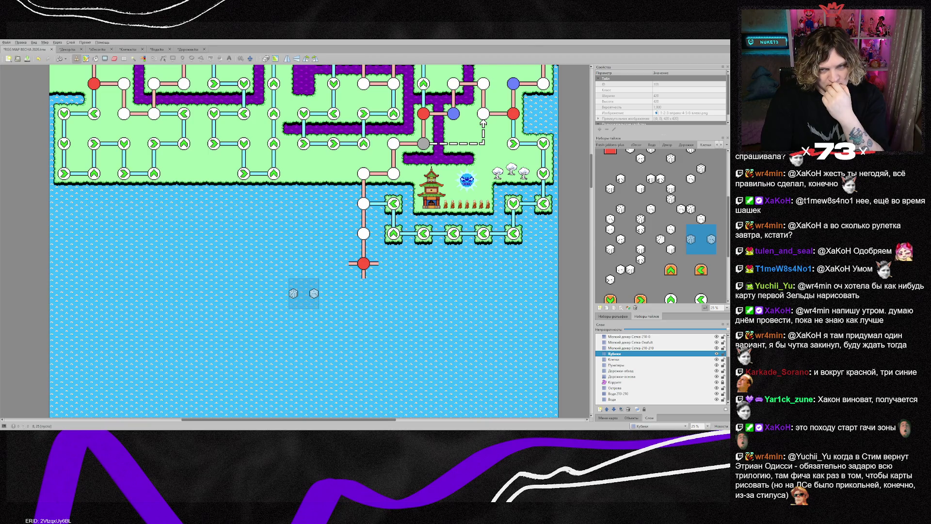
- Clear the dice brush by picking an empty map tile, then select the Дорожки-основа layer
scroll(303, 293, down, 3)
scroll(303, 279, up, 1)
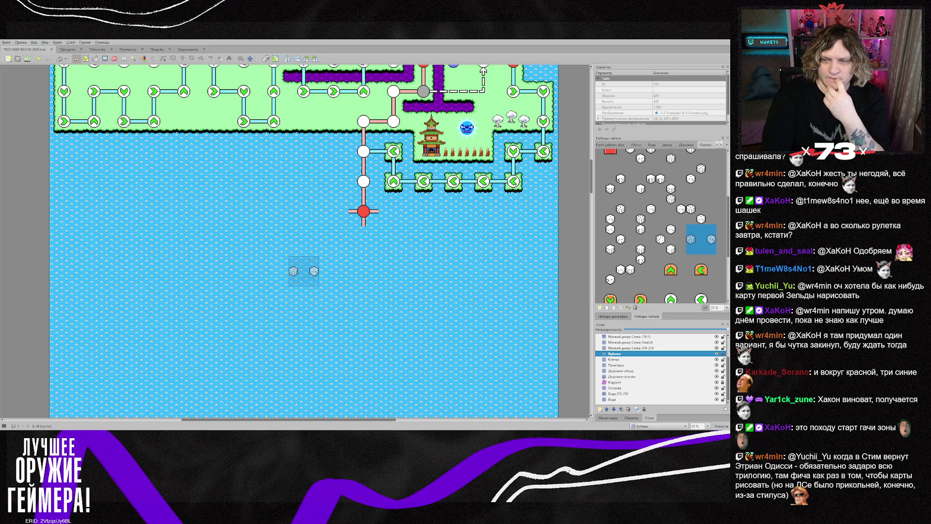
scroll(304, 270, up, 1)
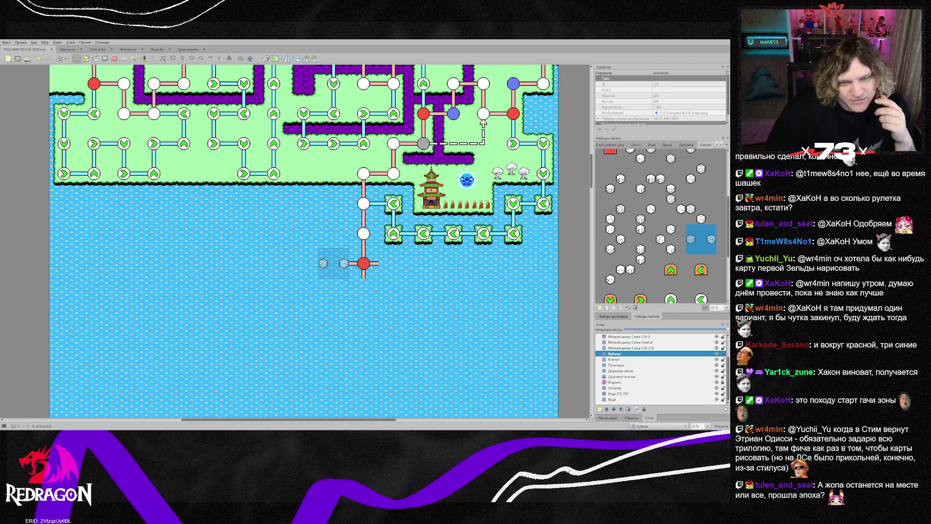
right_click(310, 312)
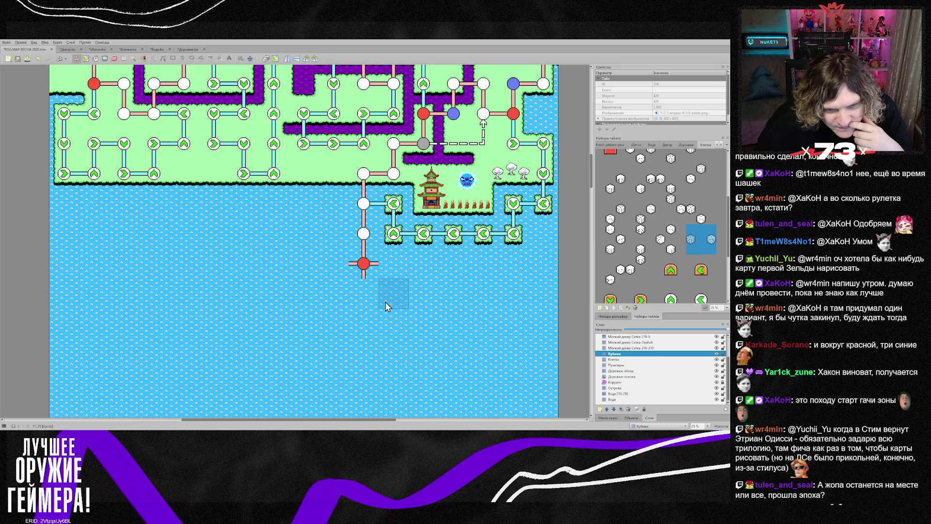
click(633, 377)
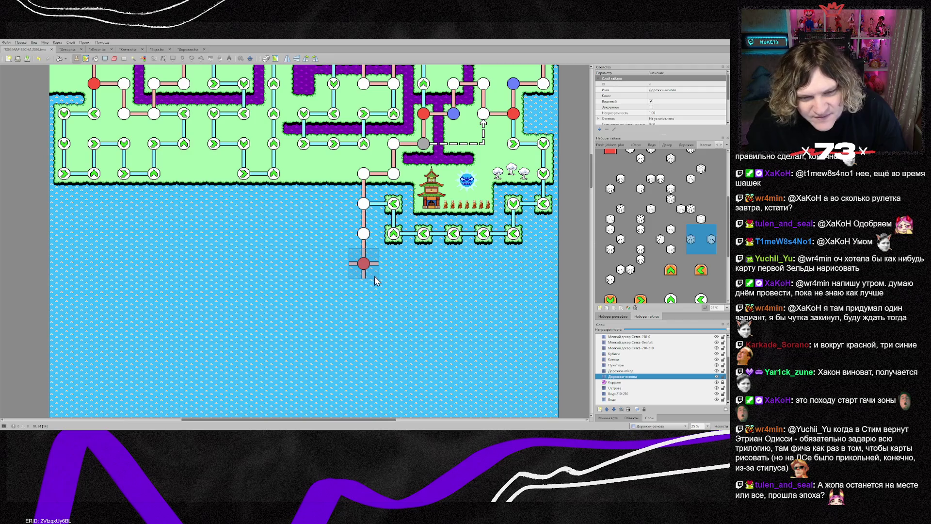
- Place a cross path tile in the water and erase the path links at the lower white and red nodes
right_click(364, 266)
click(333, 244)
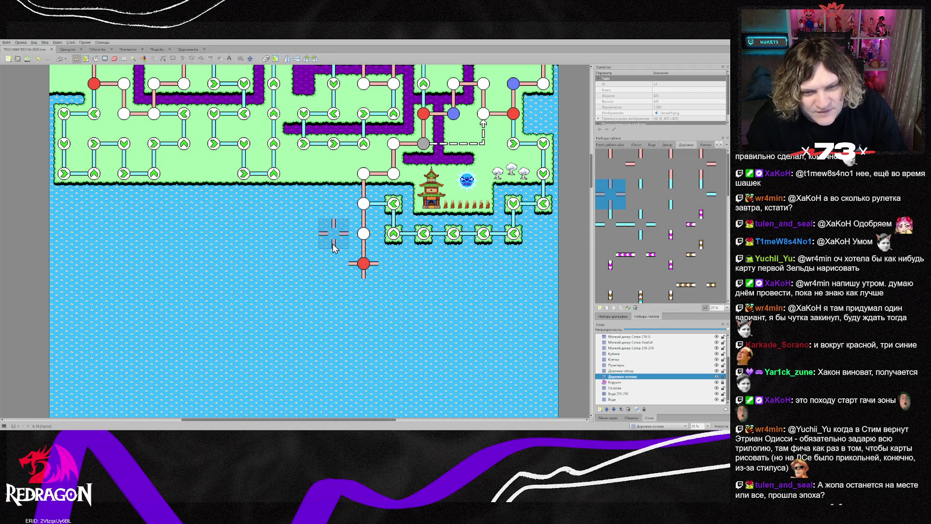
key(e)
click(368, 272)
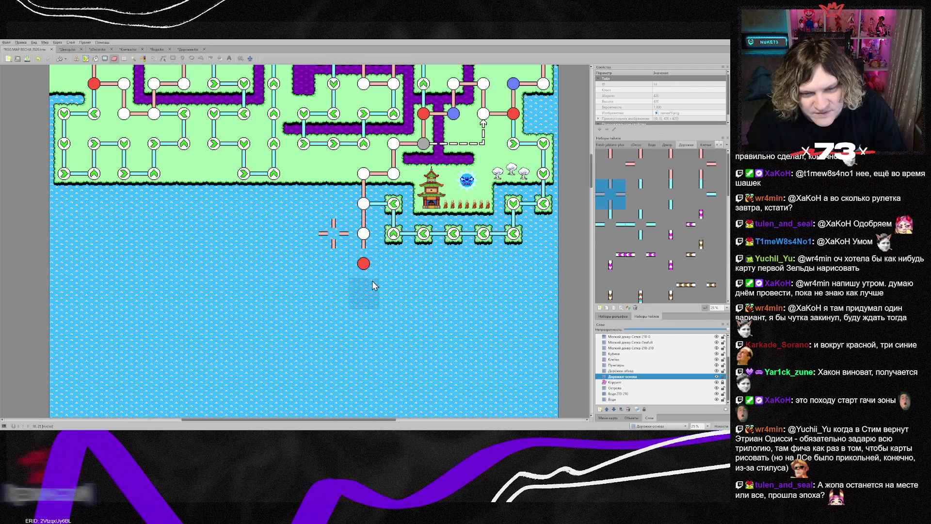
click(365, 235)
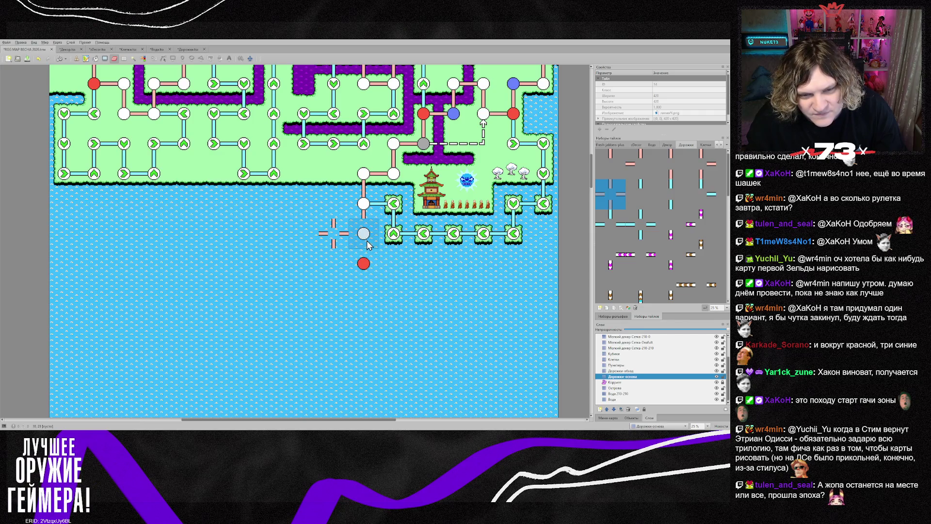
- Erase the lower white and red nodes on the Клетки layer, undoing one accidental erase
click(614, 359)
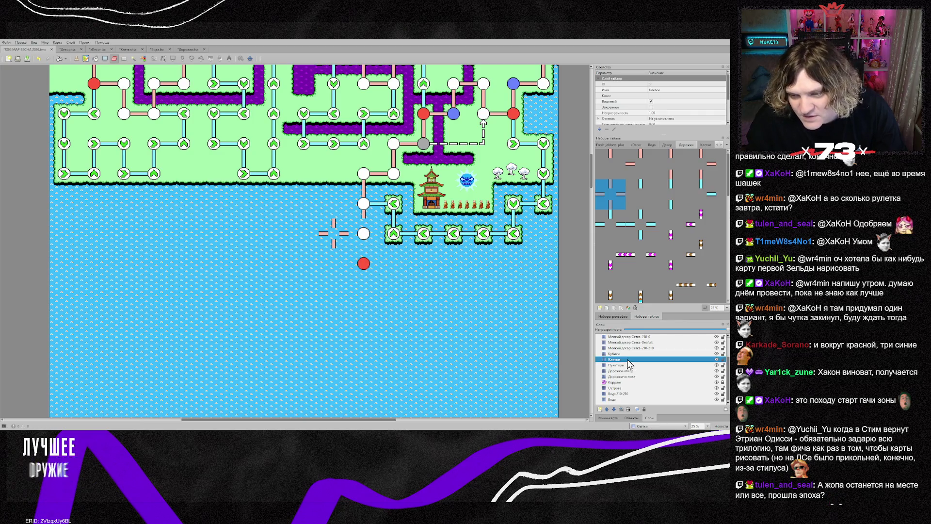
click(363, 264)
click(363, 233)
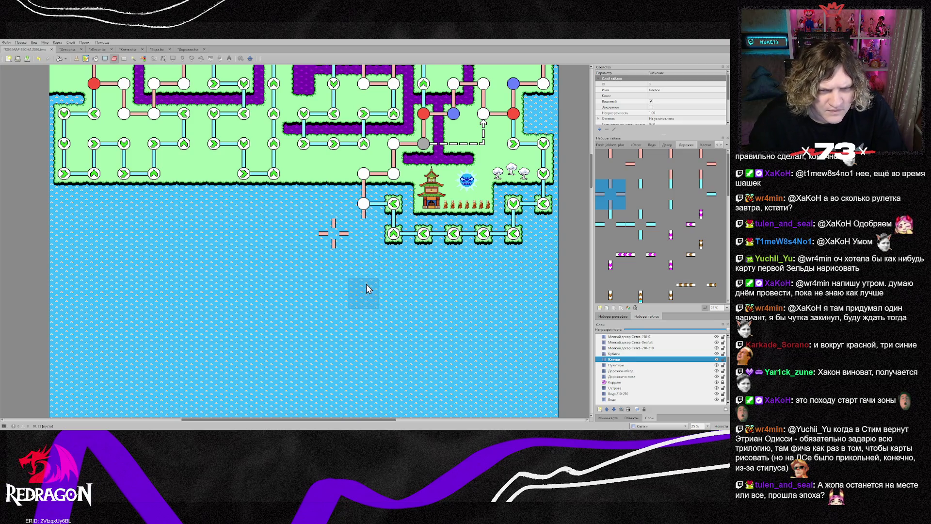
click(370, 216)
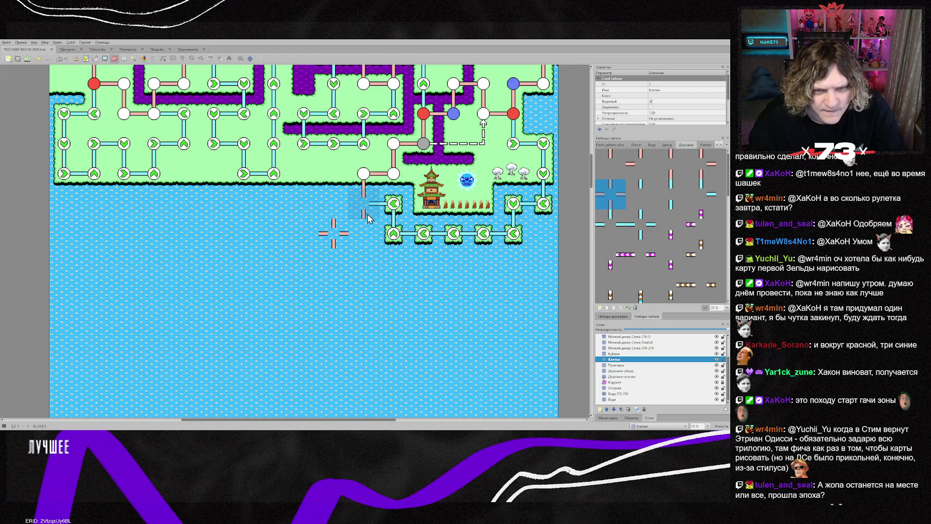
key(ctrl+z)
click(622, 377)
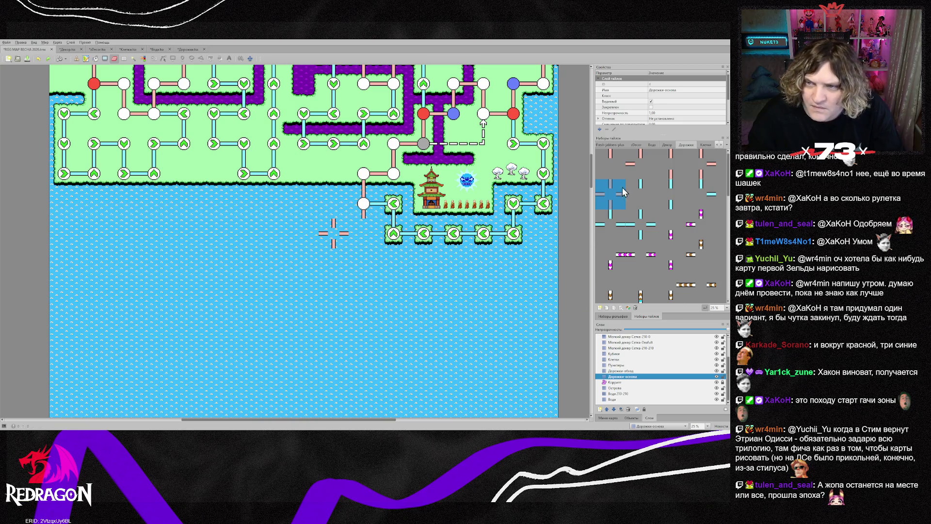
- Pick up a tile from the map as the brush, then switch over to Photoshop
right_click(359, 202)
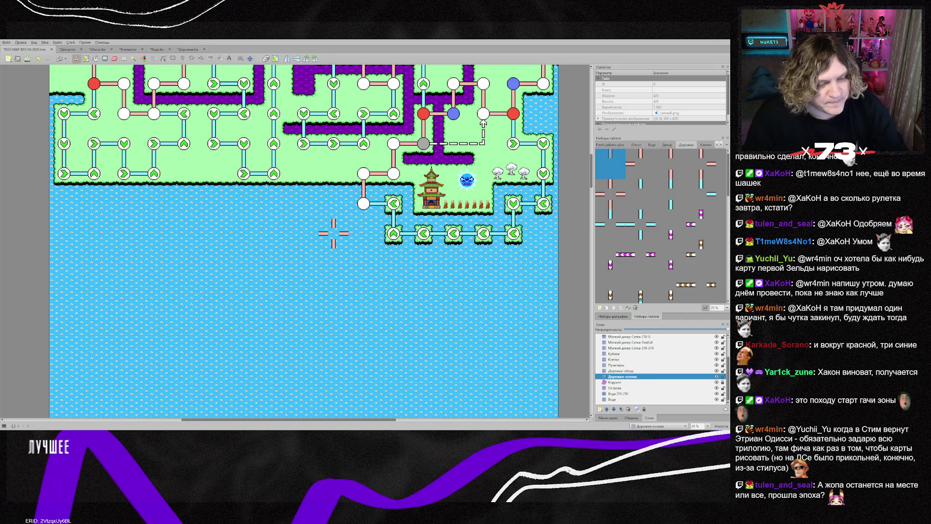
key(alt+Tab)
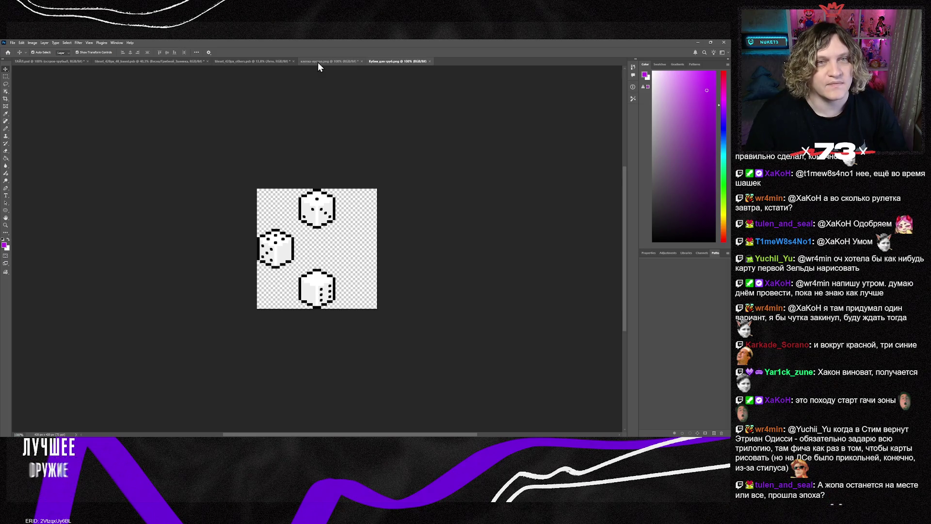
- Copy the white-filled circle from клетка-пустая.png and paste it into линия.png
click(318, 62)
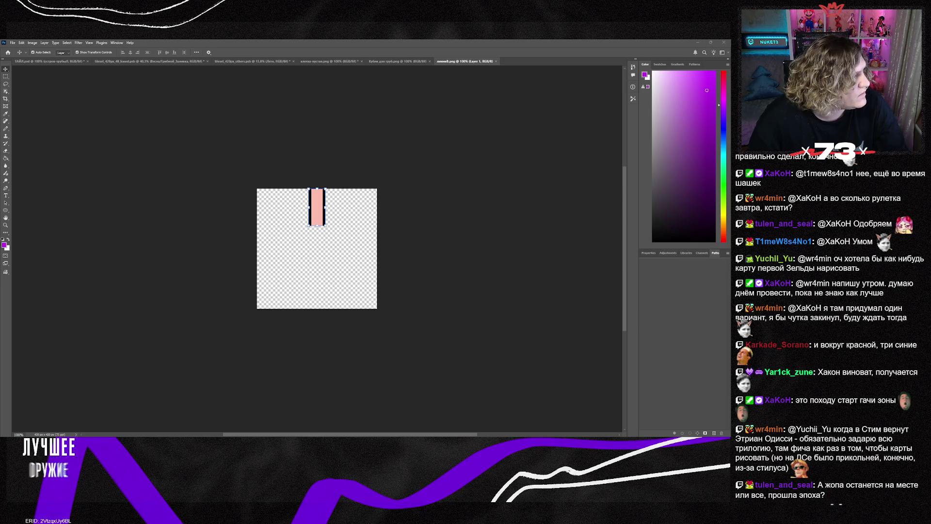
click(396, 60)
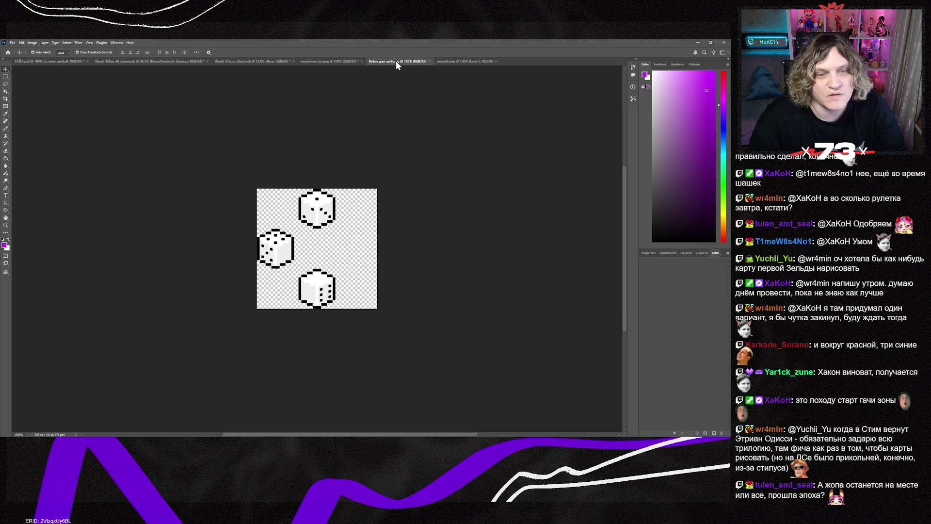
click(318, 60)
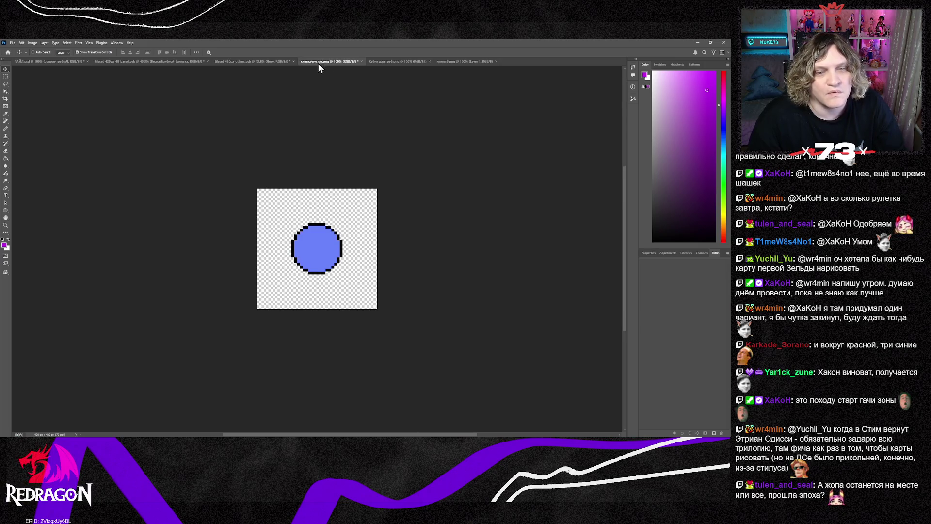
key(ctrl+z)
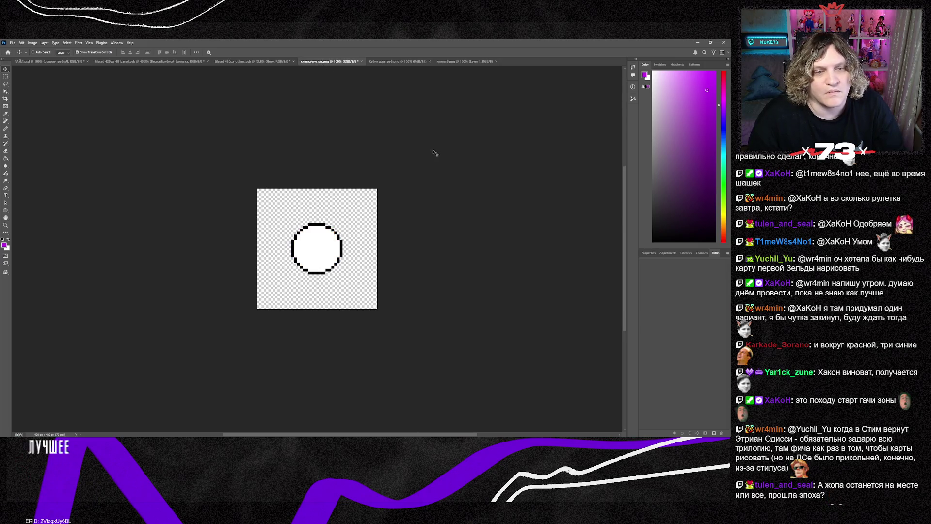
click(464, 61)
key(ctrl+v)
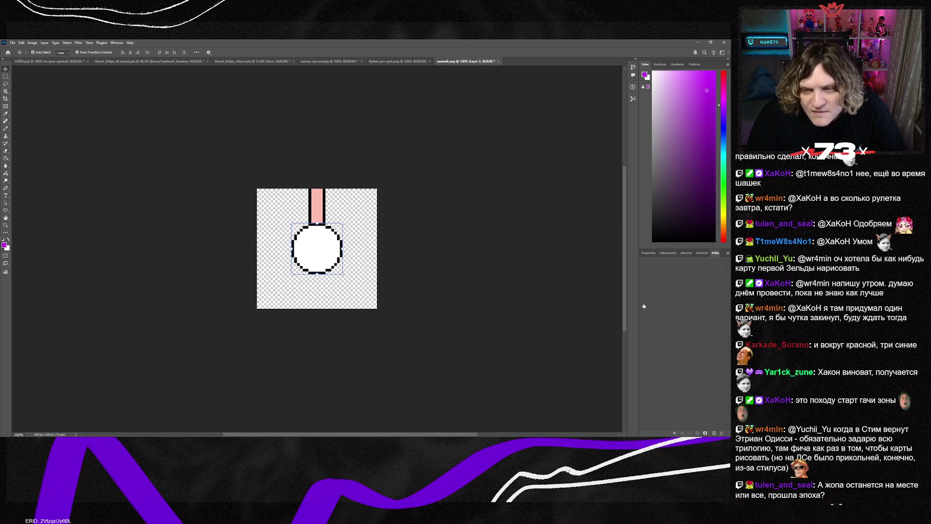
- Duplicate the pink bar, move it to the circle's lower left, and rotate it about 21°
key(ctrl+z)
key(ctrl+z)
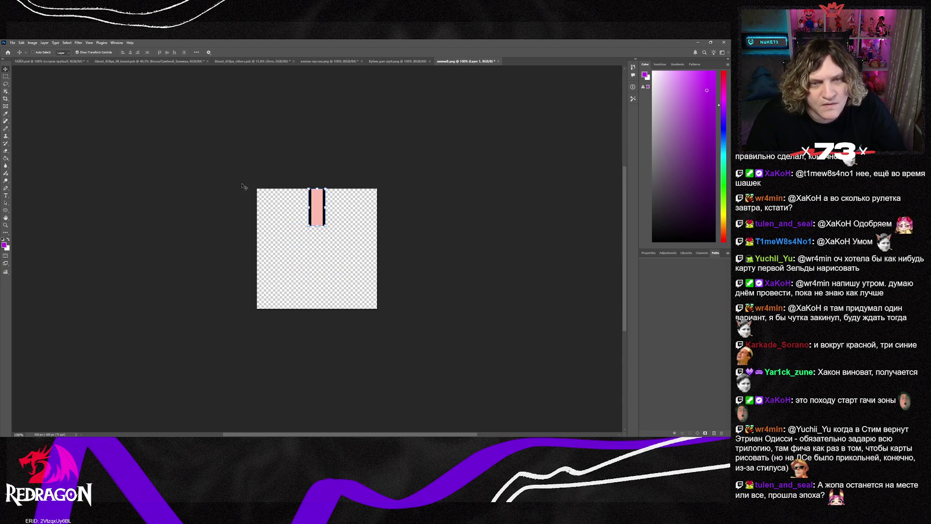
key(ctrl+v)
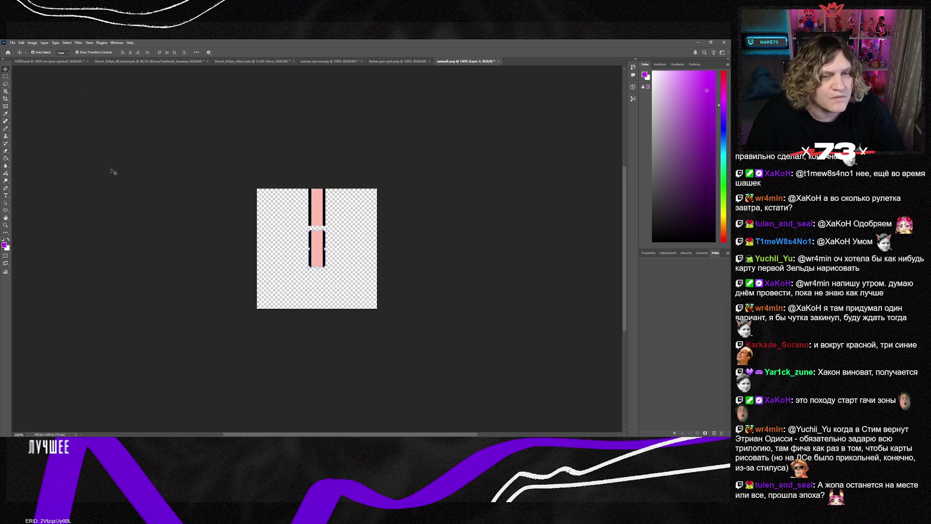
mouse_move(317, 259)
mouse_down()
mouse_move(296, 276)
mouse_move(309, 299)
mouse_up()
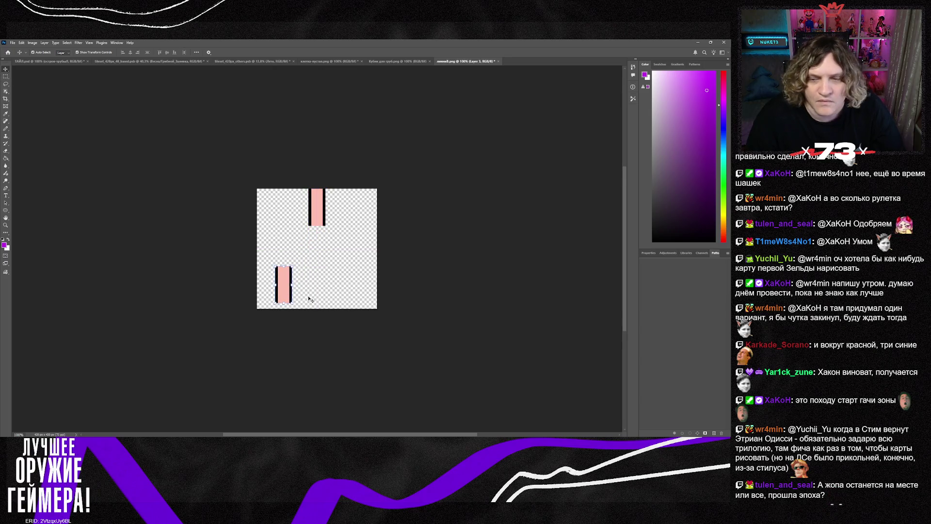
key(ctrl+v)
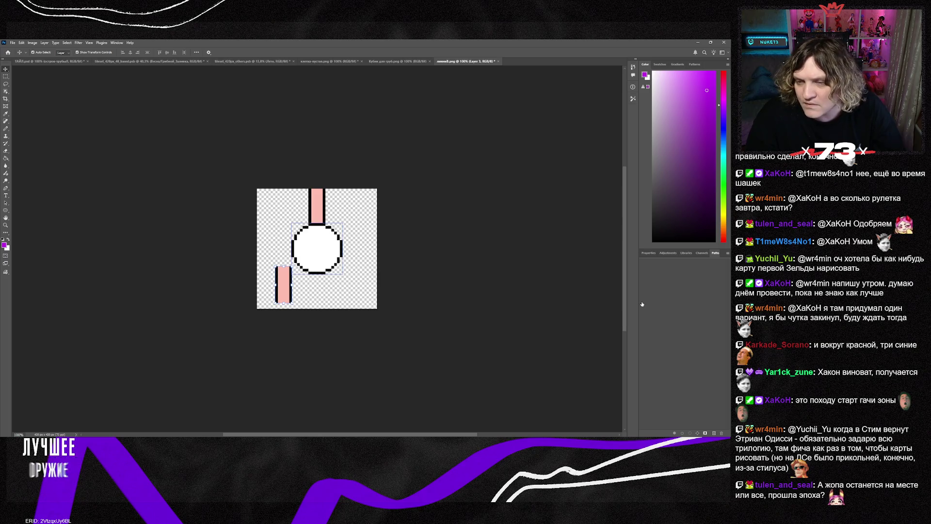
drag(286, 294, 293, 295)
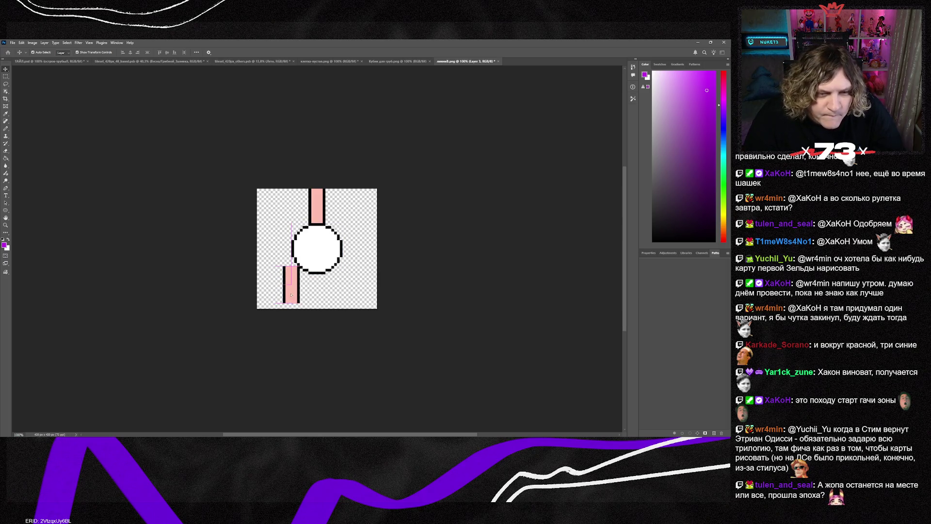
key(ctrl+t)
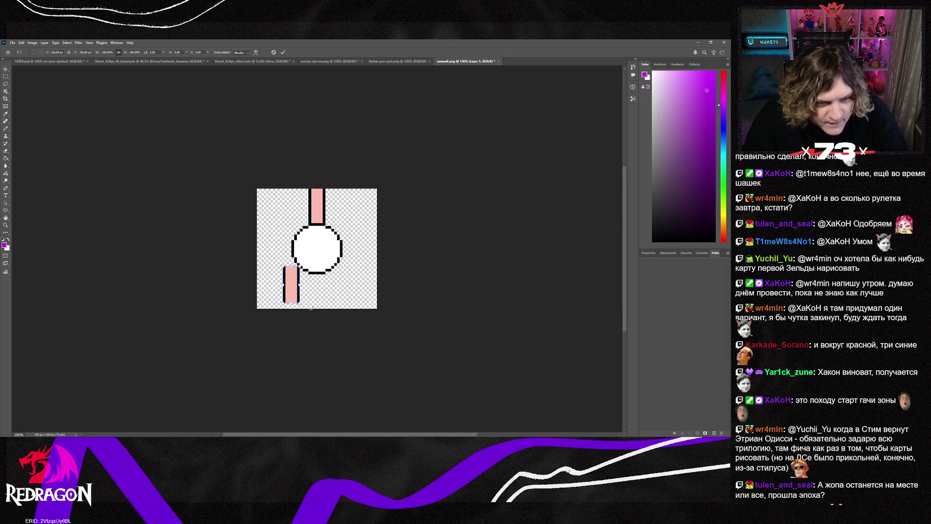
drag(311, 309, 293, 314)
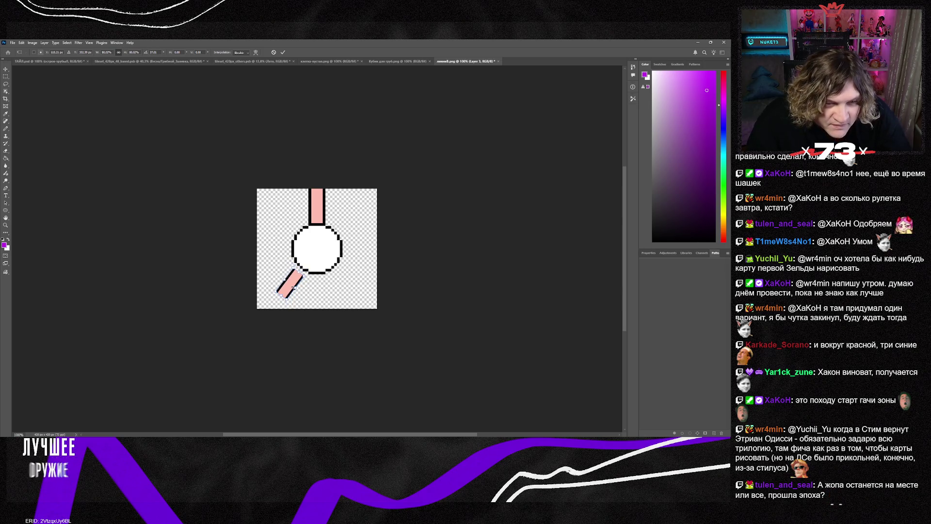
drag(291, 286, 290, 284)
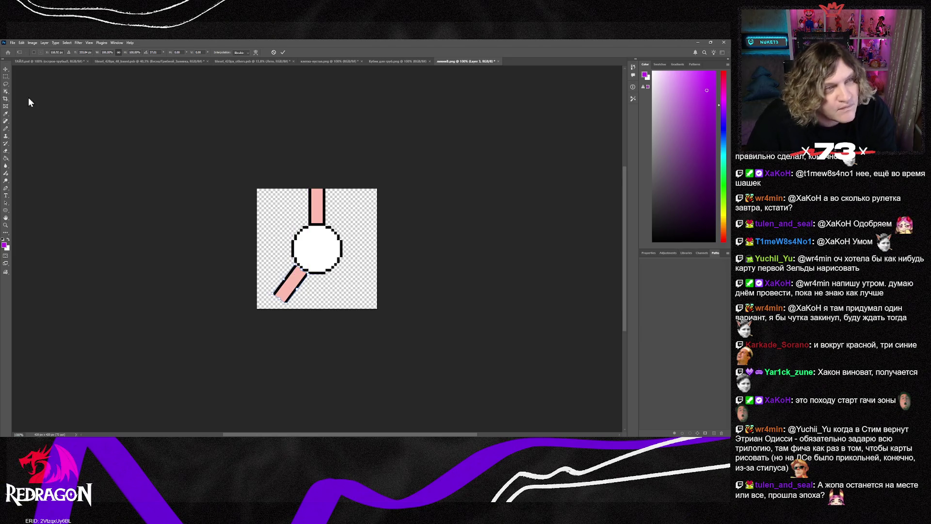
key(Return)
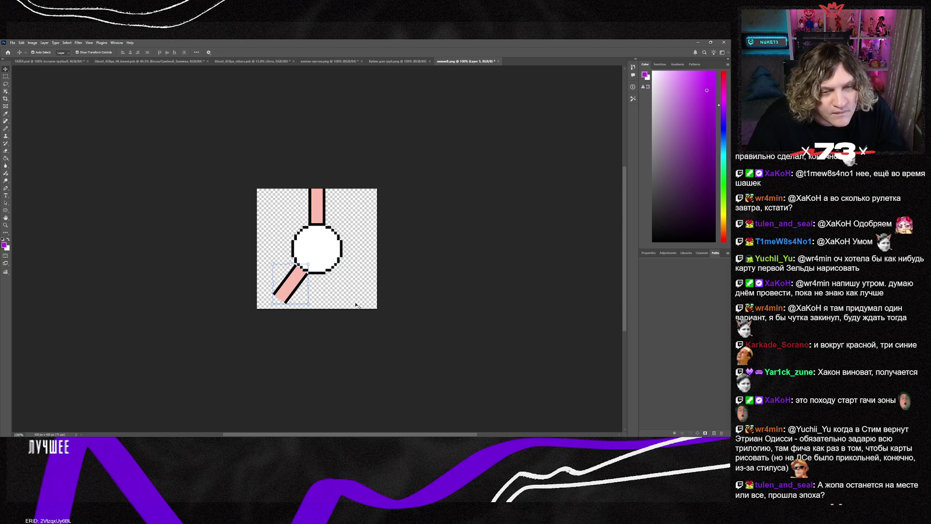
- Shift the diagonal pink piece left into the tile's lower-left corner
scroll(338, 301, up, 1)
scroll(320, 298, up, 3)
drag(227, 285, 178, 310)
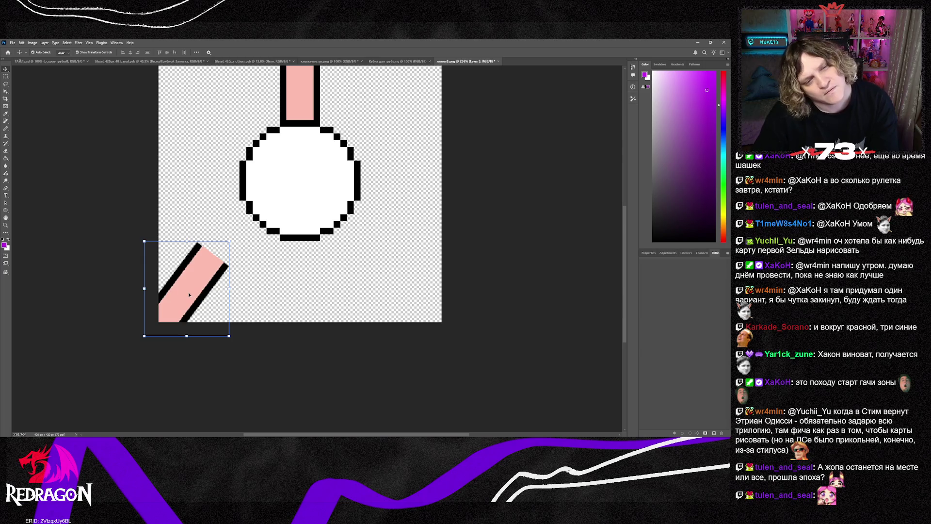
drag(183, 301, 185, 301)
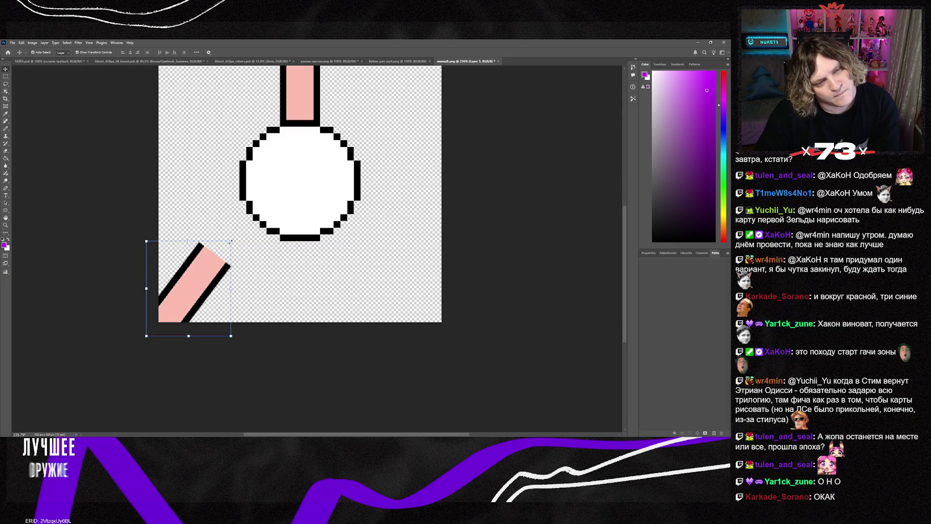
click(208, 206)
- Add a pink piece rotated about 37°, merge it down, then copy the lower diagonal piece
key(ctrl+v)
drag(305, 214, 246, 240)
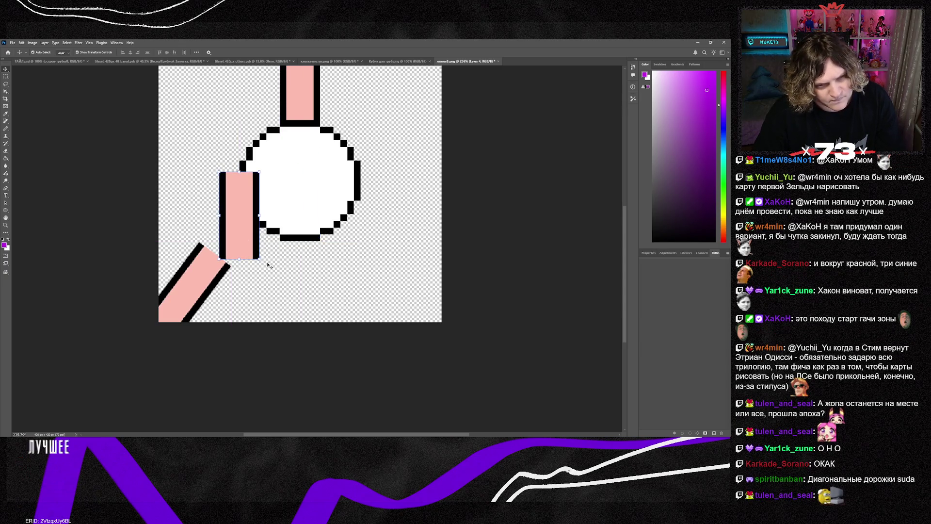
mouse_move(264, 262)
mouse_down()
mouse_move(230, 269)
mouse_move(234, 238)
mouse_move(242, 268)
mouse_move(222, 261)
mouse_move(229, 280)
mouse_up()
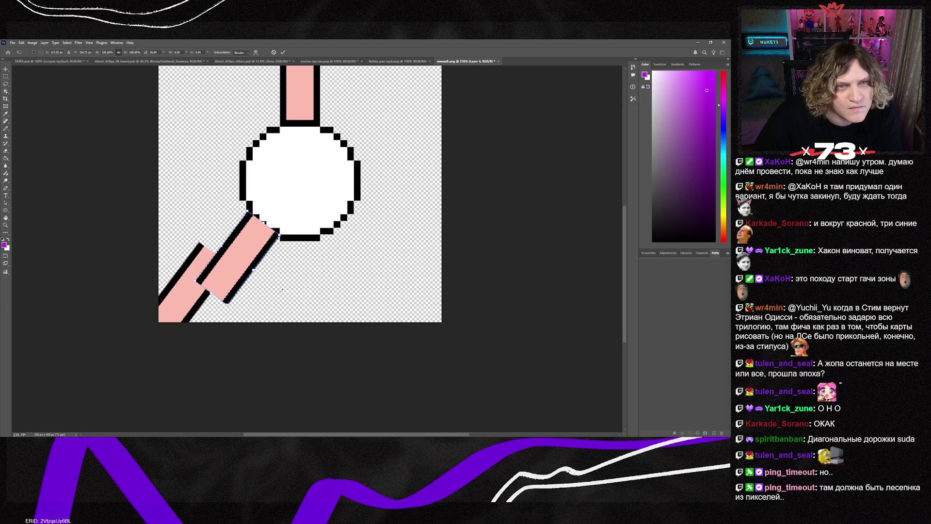
key(Return)
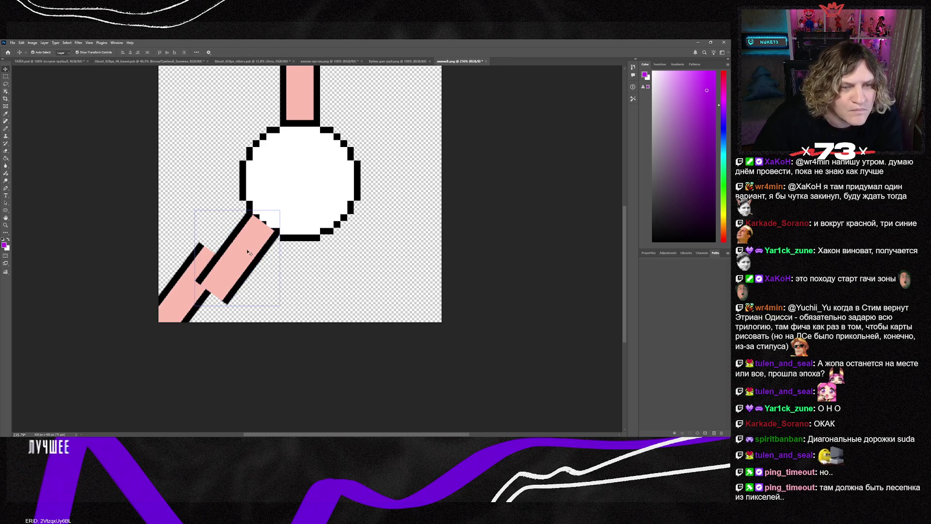
key(ctrl+j)
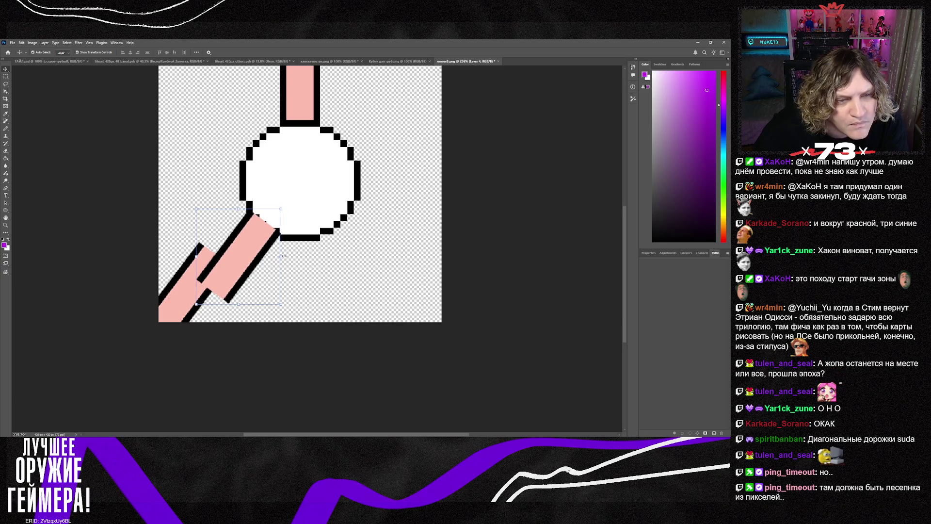
key(Down)
key(Down)
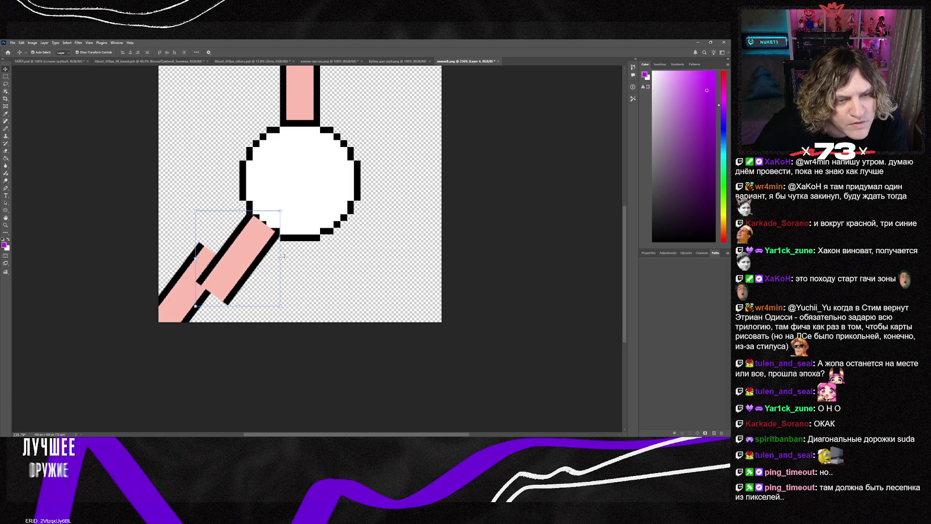
key(ctrl+e)
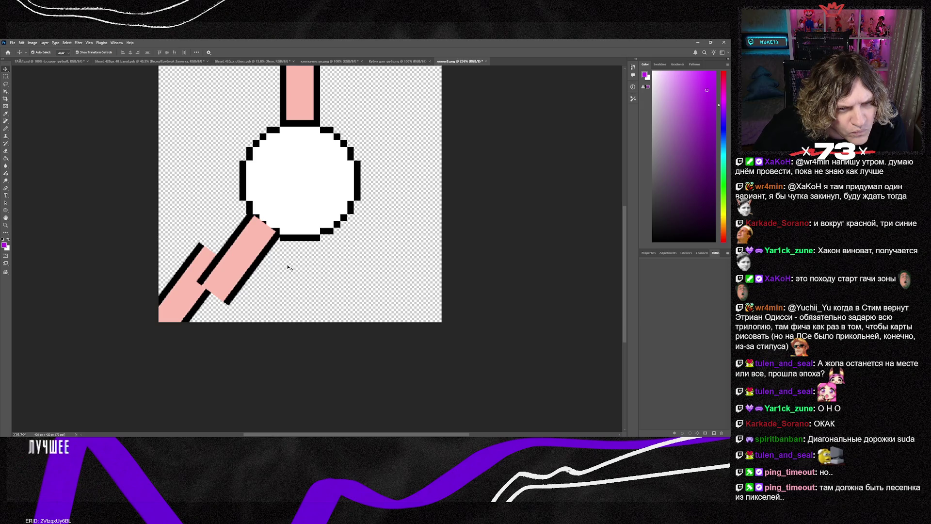
drag(281, 301, 197, 208)
key(ctrl+j)
drag(242, 252, 204, 289)
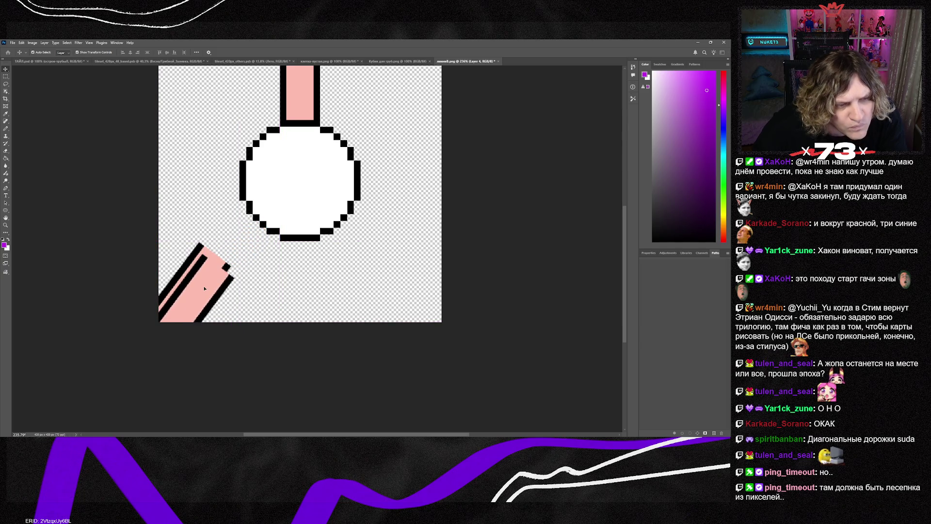
- Move the copied pink piece up toward the circle, then off the canvas
drag(203, 281, 246, 248)
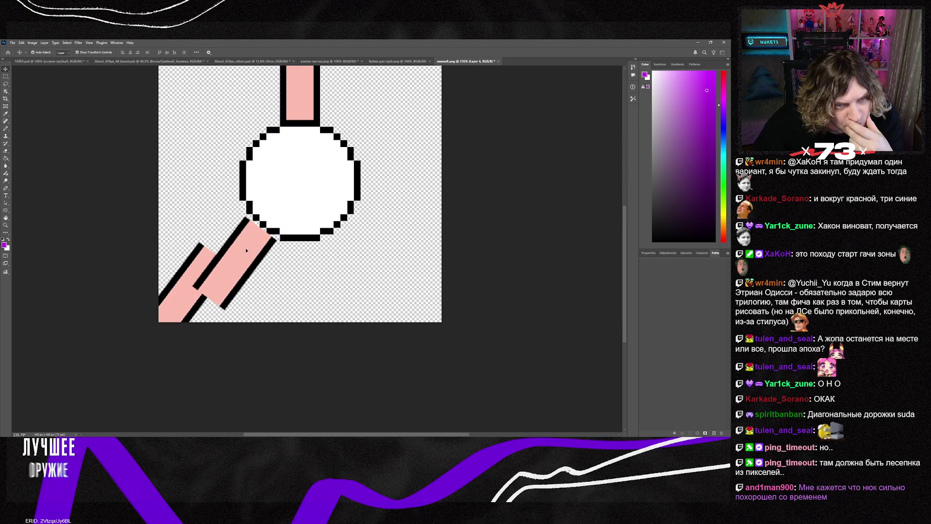
mouse_move(246, 250)
mouse_down()
mouse_move(332, 344)
mouse_move(281, 204)
mouse_move(253, 207)
mouse_up()
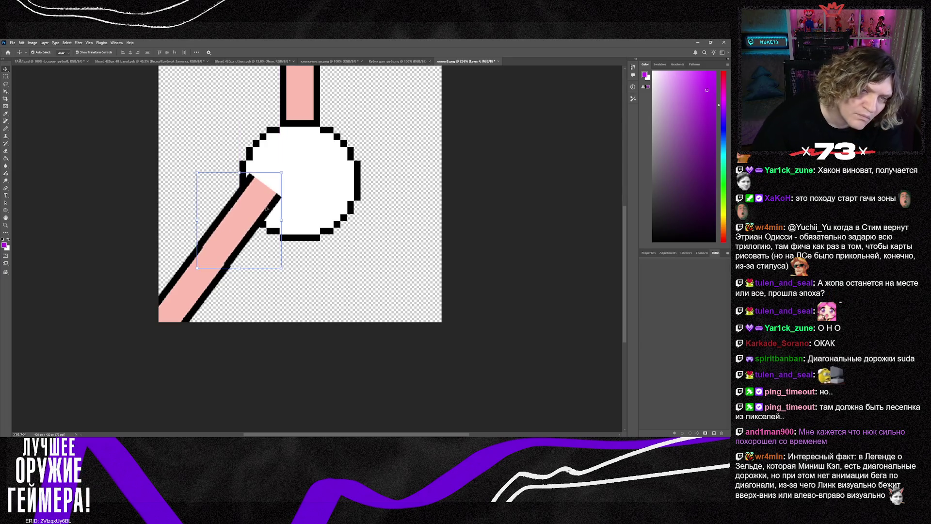
click(311, 285)
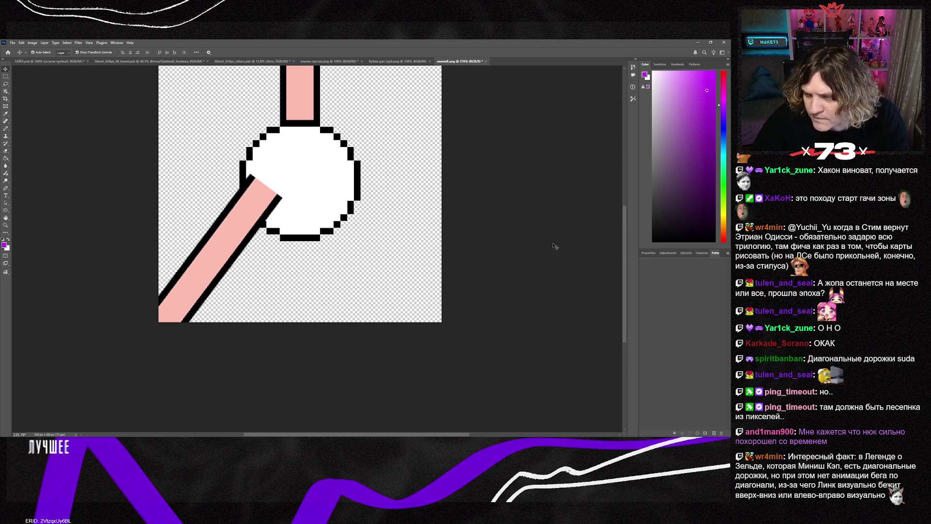
- Delete the upper pink bar piece and the remaining diagonal pink bar
click(263, 247)
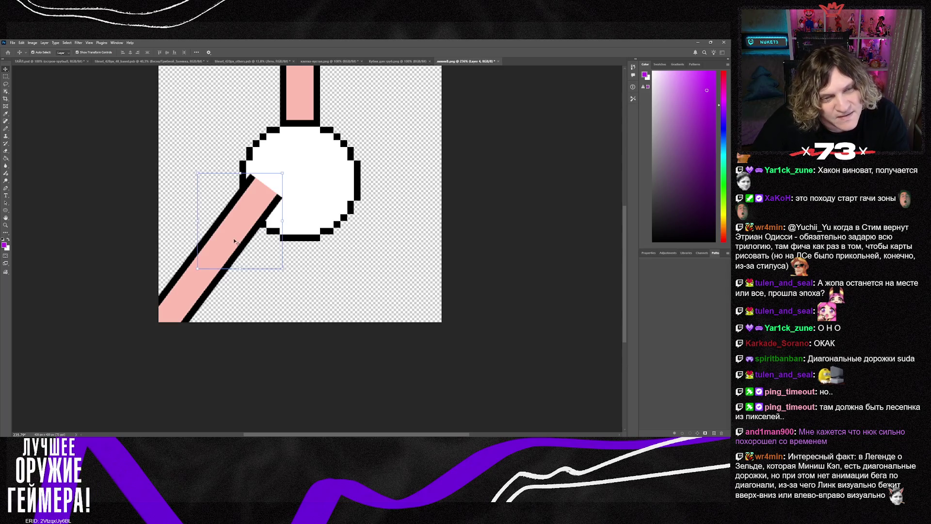
key(Delete)
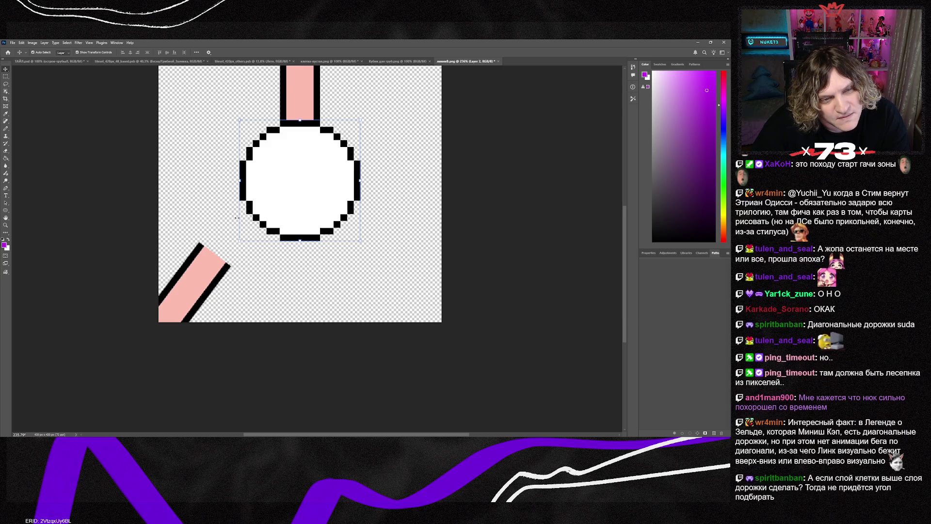
click(256, 264)
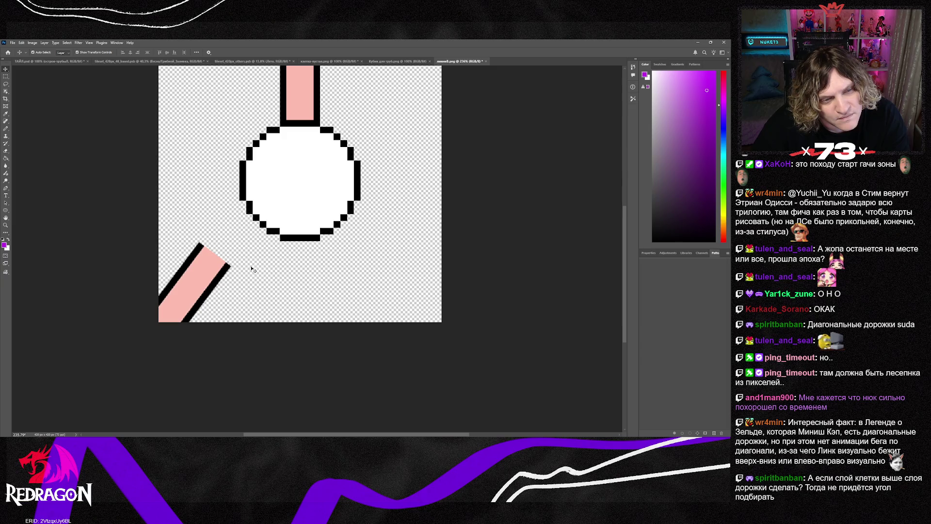
click(194, 266)
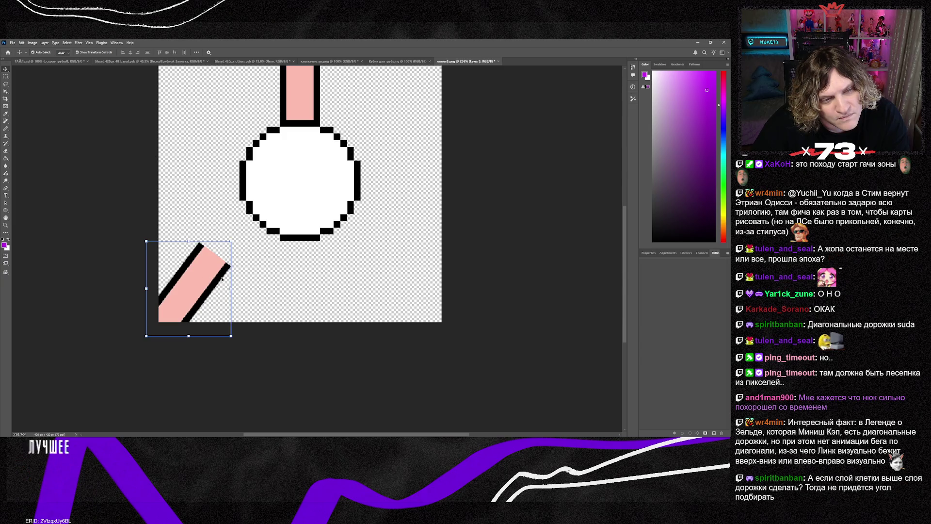
key(Delete)
scroll(330, 270, up, 2)
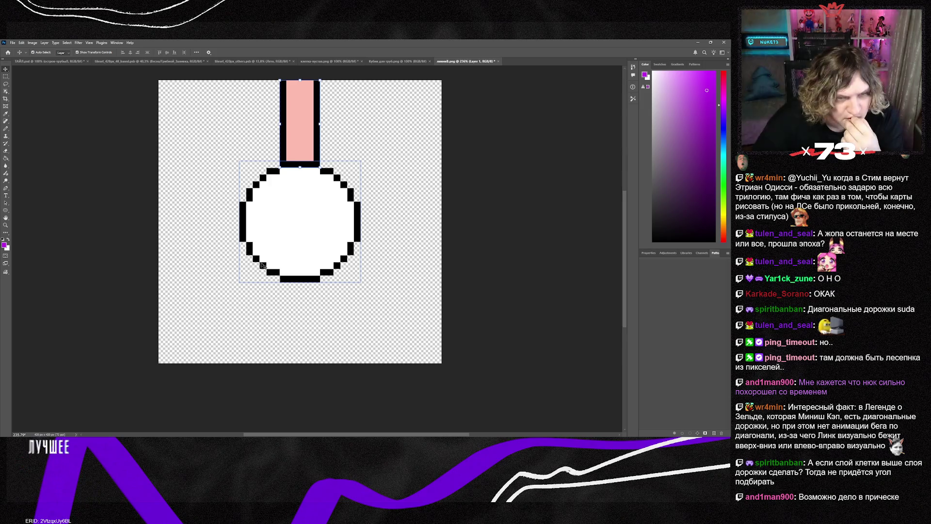
- Copy the circle outline's stair-step blocks to a new layer and move them down-left of the circle
click(7, 76)
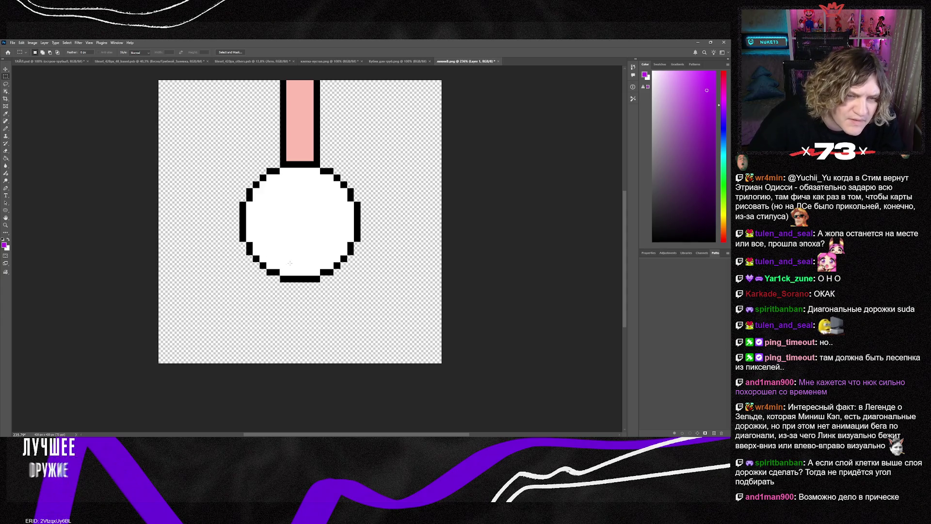
scroll(256, 256, up, 3)
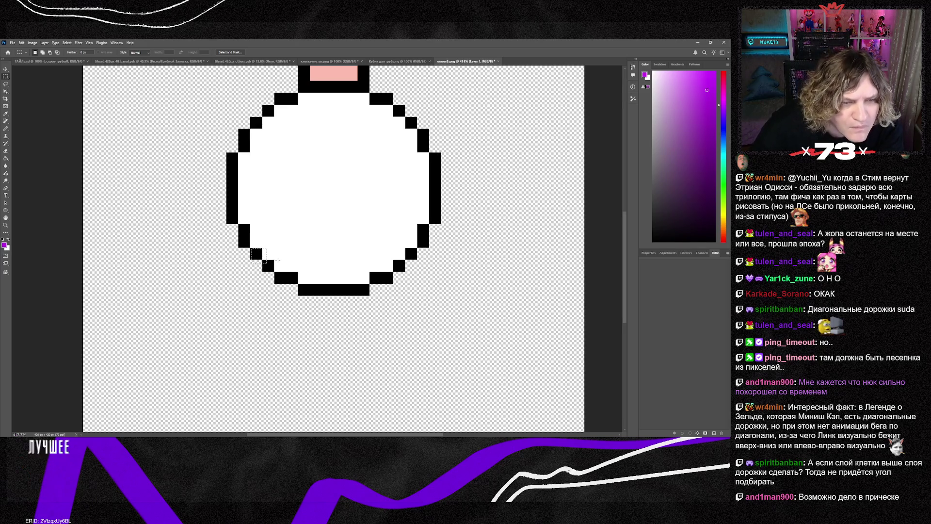
scroll(270, 252, up, 5)
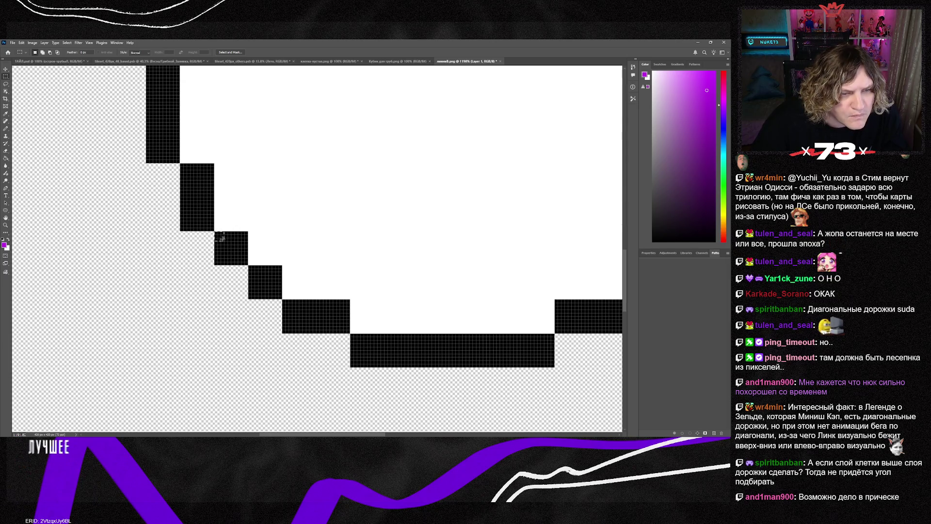
drag(218, 236, 271, 295)
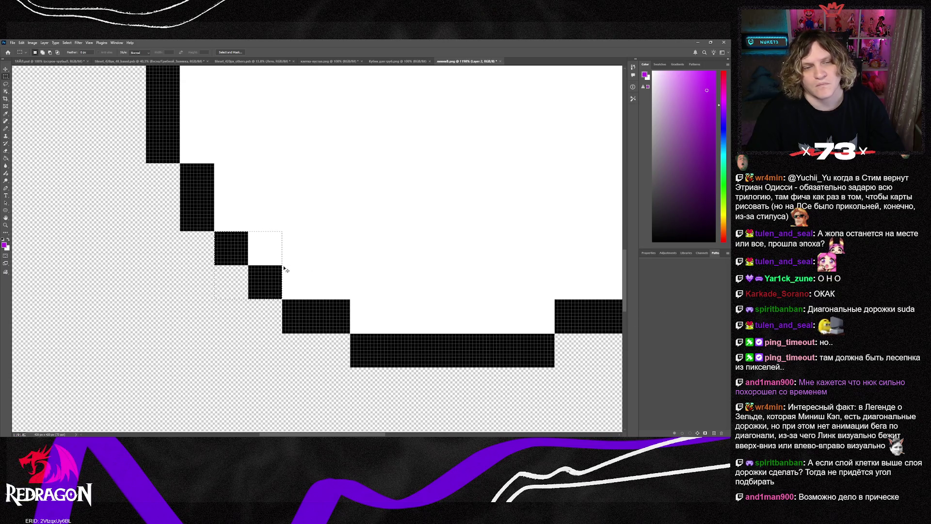
key(ctrl+j)
key(v)
mouse_move(265, 293)
mouse_down()
mouse_move(224, 317)
mouse_move(181, 310)
mouse_move(176, 327)
mouse_up()
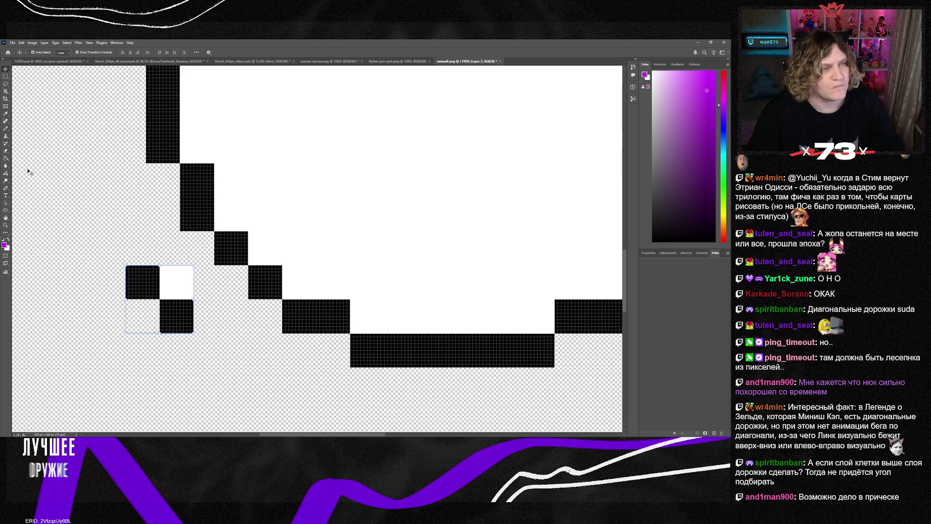
- Remove the white block between the two copied black squares
click(6, 152)
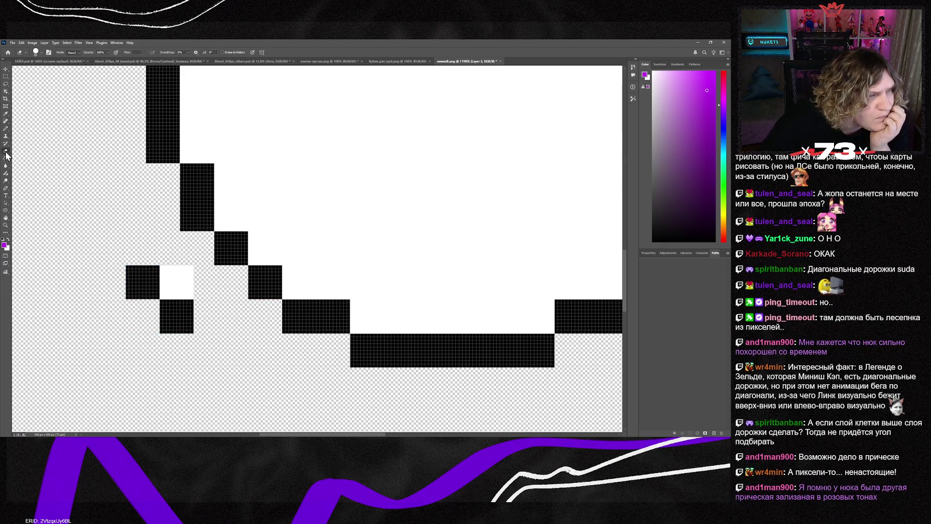
right_click(6, 152)
click(24, 164)
click(180, 279)
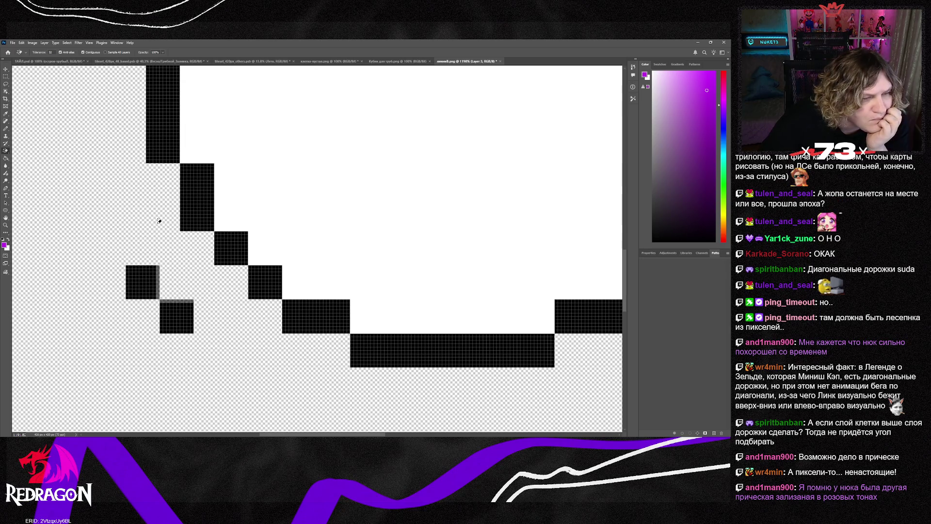
key(ctrl+z)
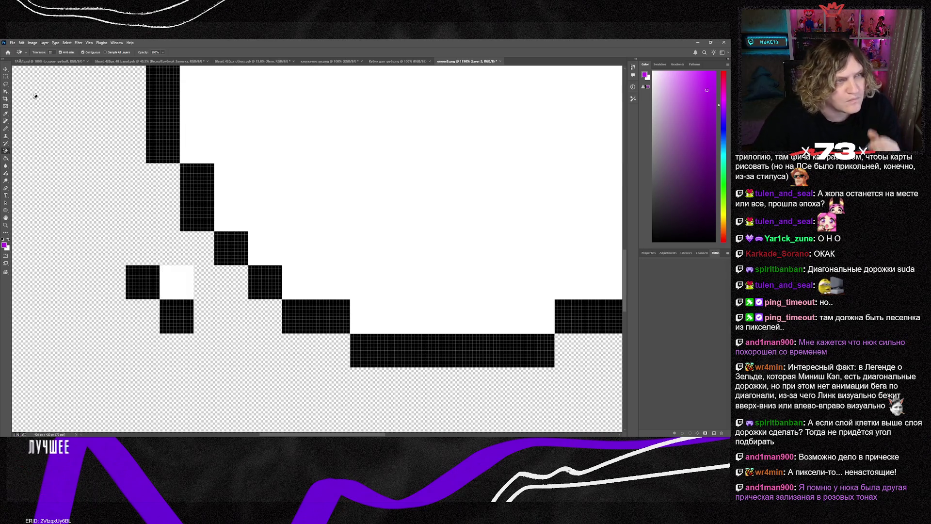
key(m)
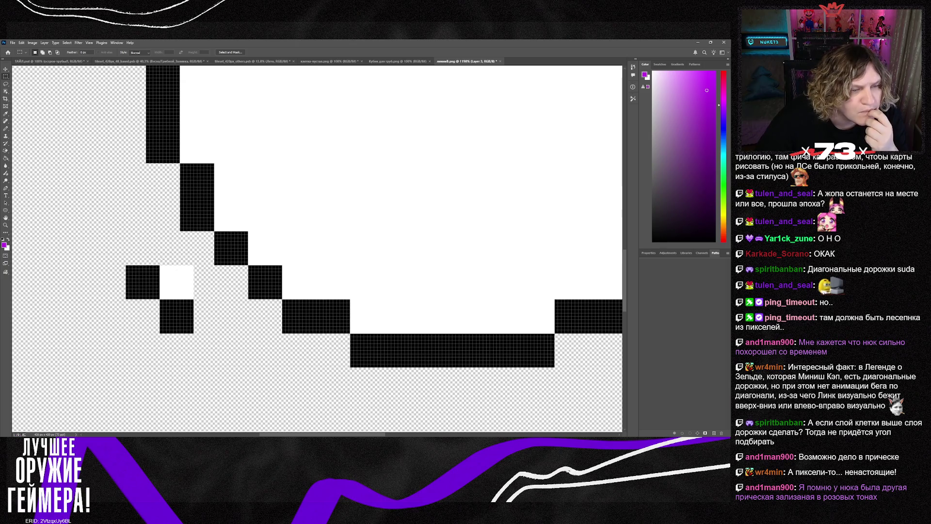
drag(176, 285, 196, 298)
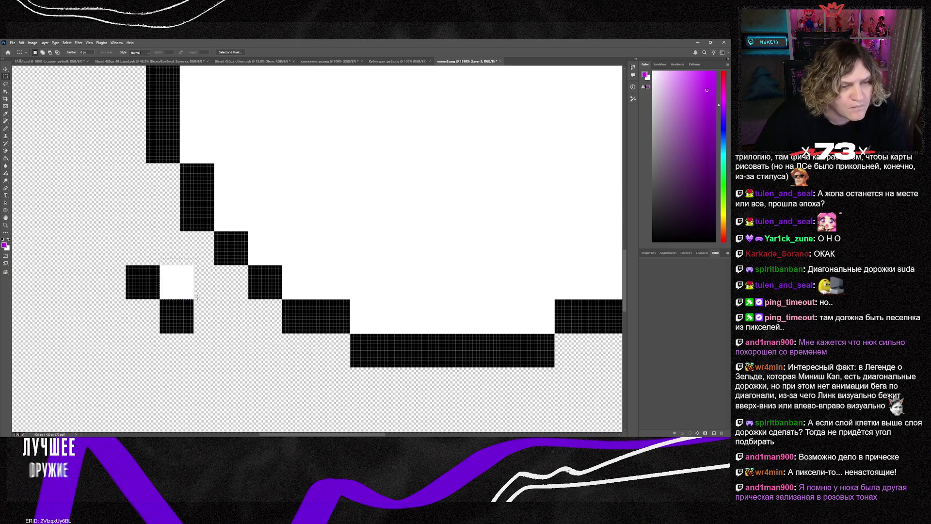
key(Delete)
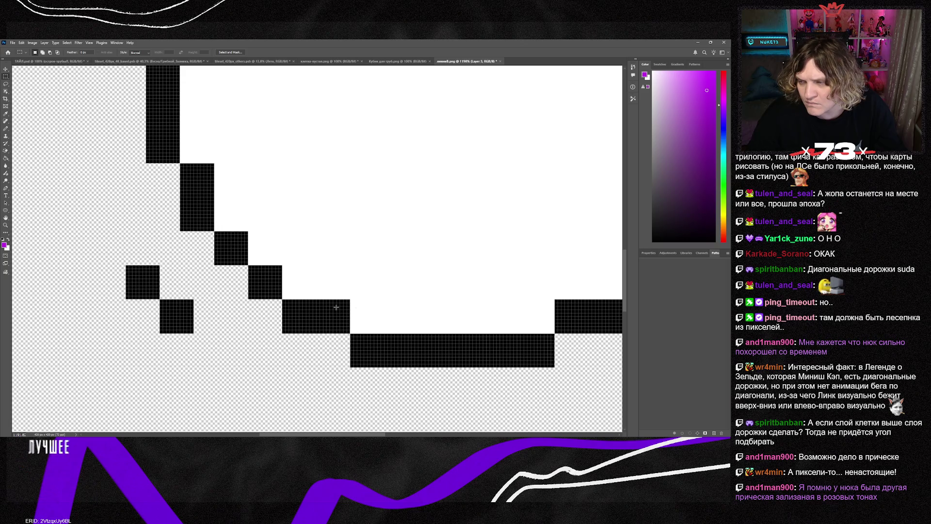
- Flip the two-square piece horizontally and shift it right onto the guide
click(7, 71)
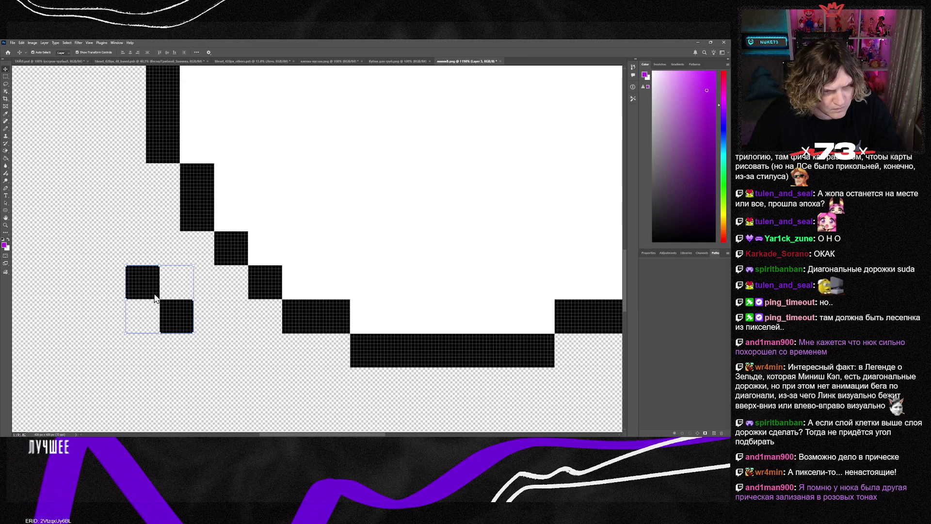
key(ctrl+t)
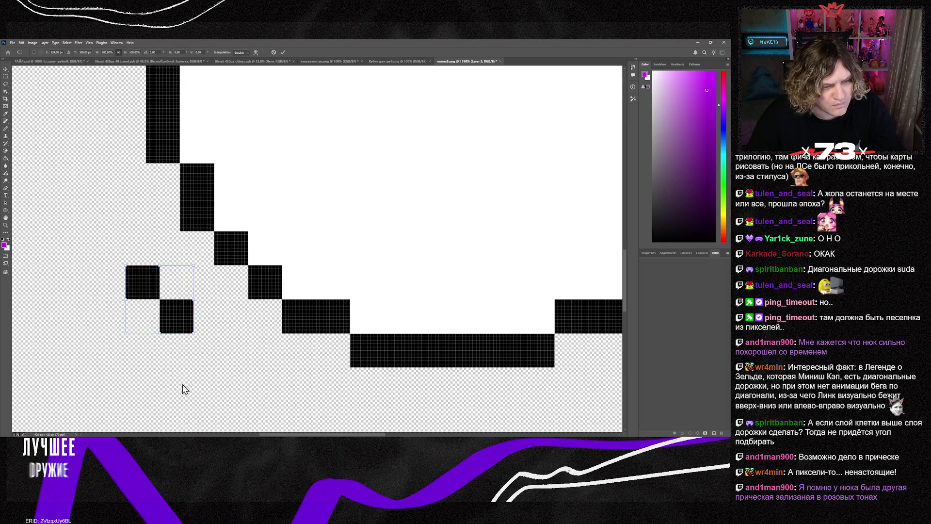
key(shift+h)
drag(184, 292, 206, 291)
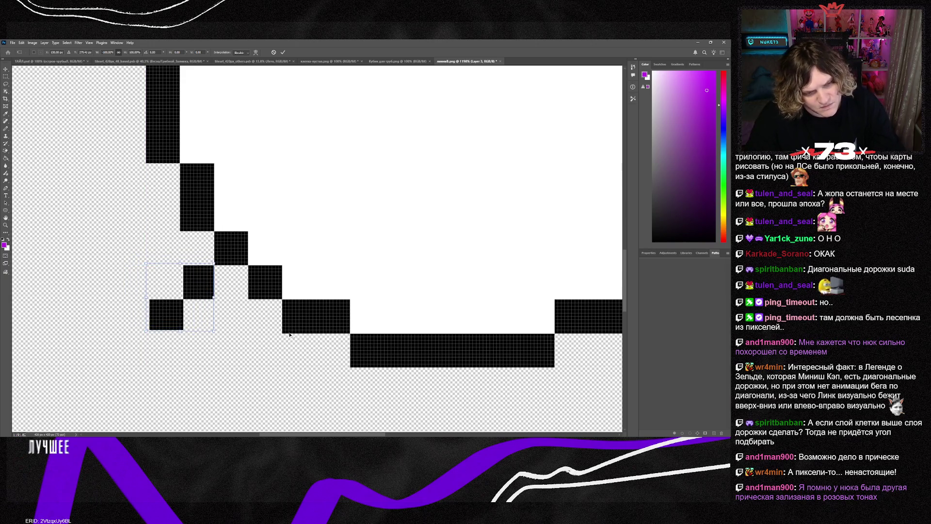
key(ctrl+0)
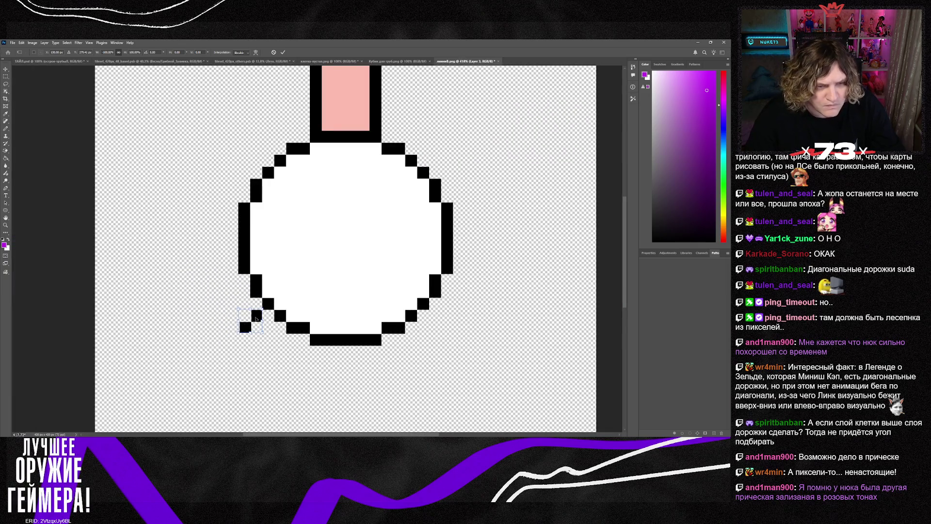
- Place the flipped pixel pair just off the circle's lower-left edge and commit it
drag(257, 320, 248, 308)
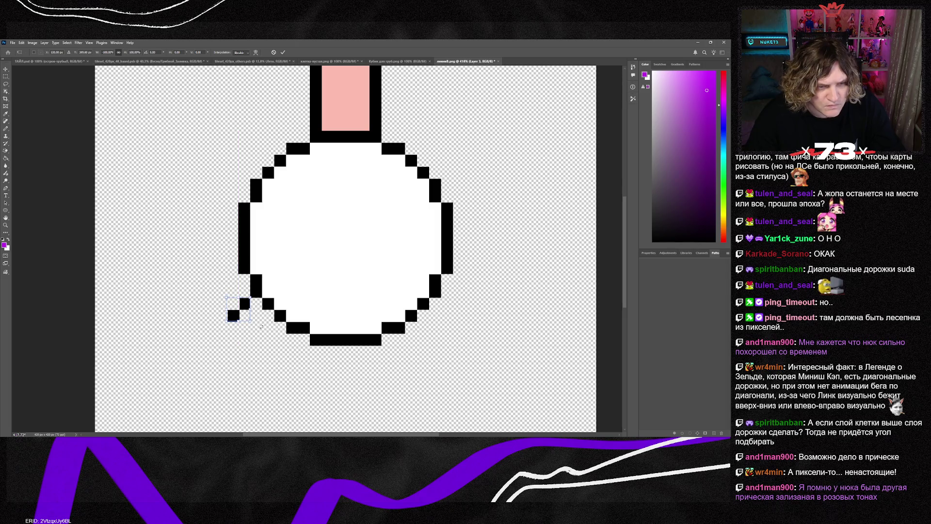
key(Return)
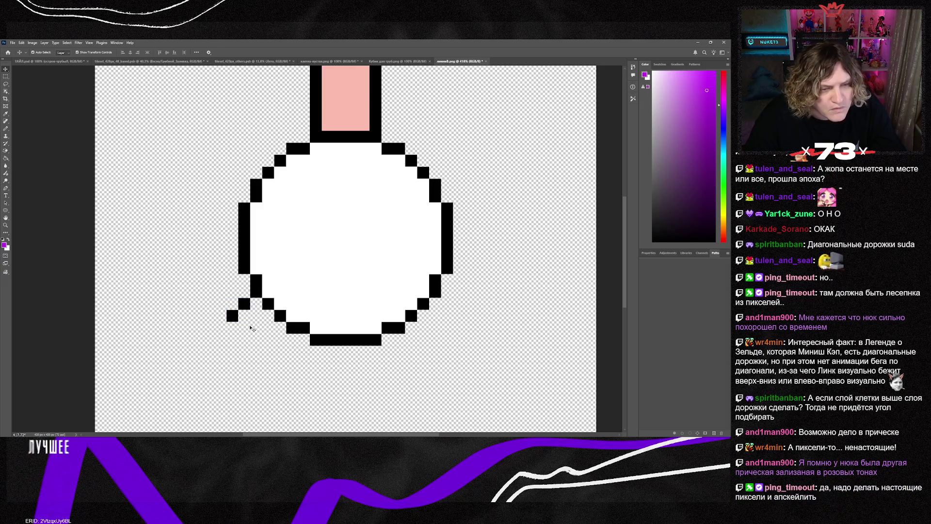
scroll(247, 323, up, 4)
scroll(238, 317, down, 5)
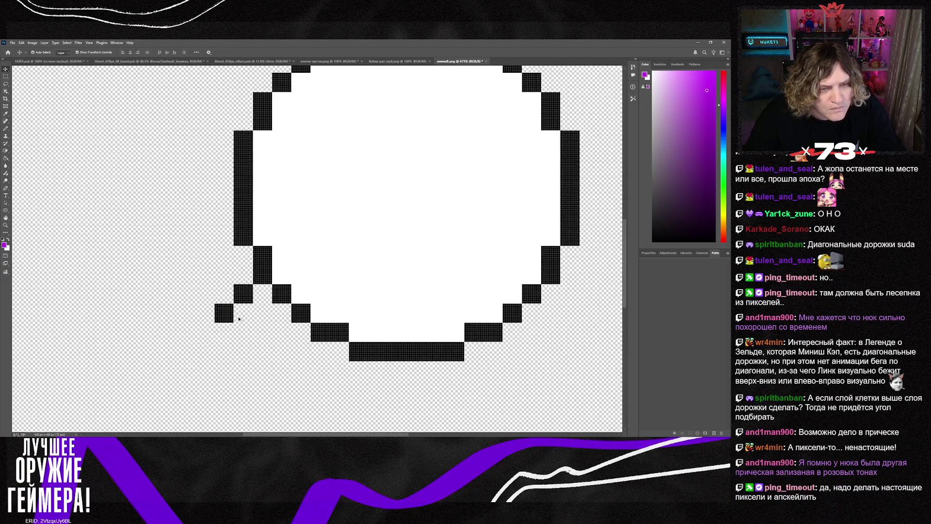
scroll(233, 349, down, 2)
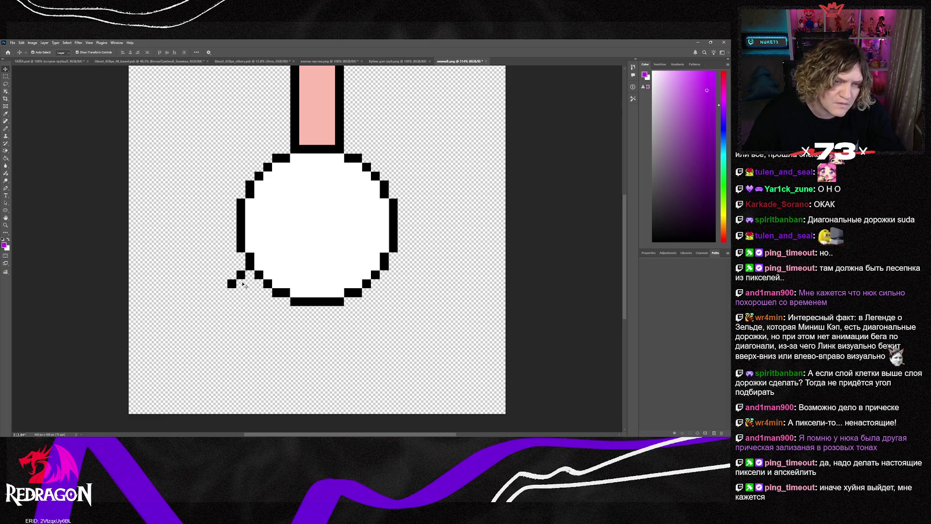
- Copy the pixel pair, merge it down, and add another step extending the diagonal
mouse_move(241, 279)
mouse_down()
mouse_move(314, 245)
mouse_move(206, 314)
mouse_move(212, 302)
mouse_up()
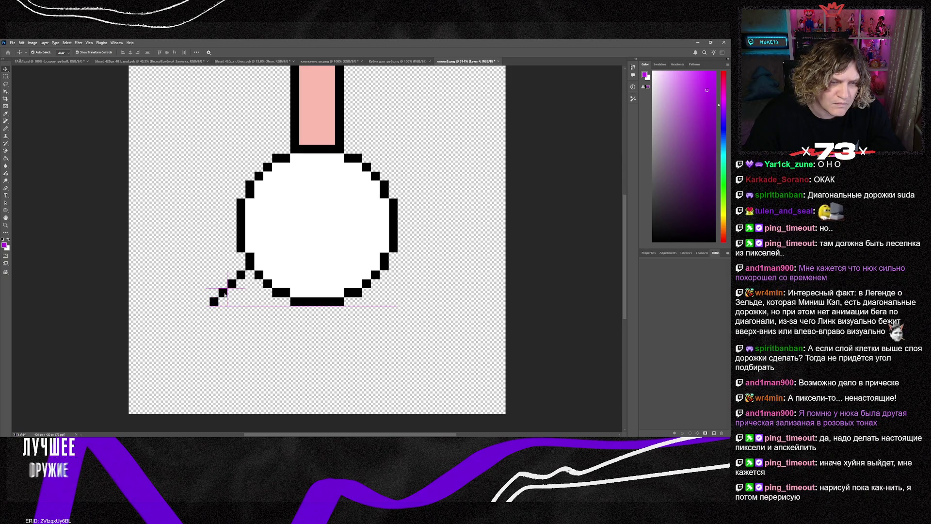
key(ctrl+e)
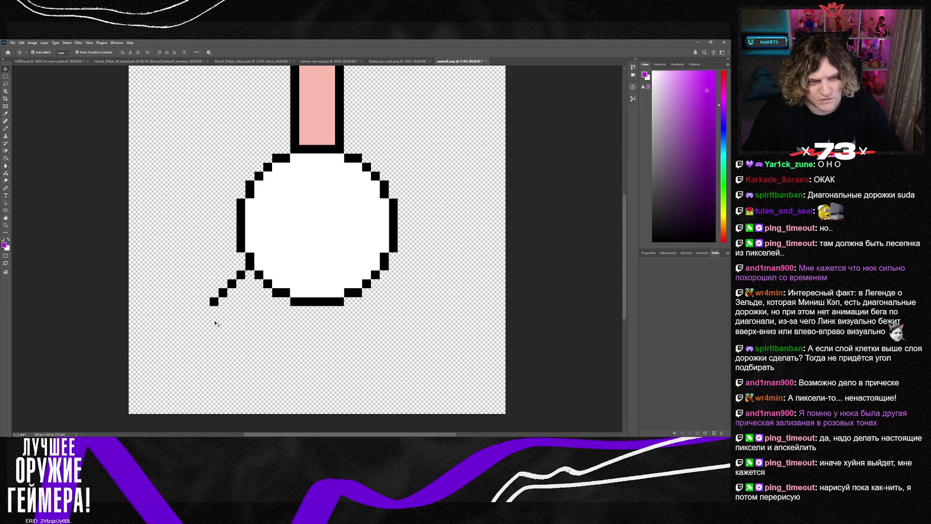
drag(181, 326, 207, 311)
- Merge the new step and paste two more pixel pairs at the diagonal's end
key(ctrl+e)
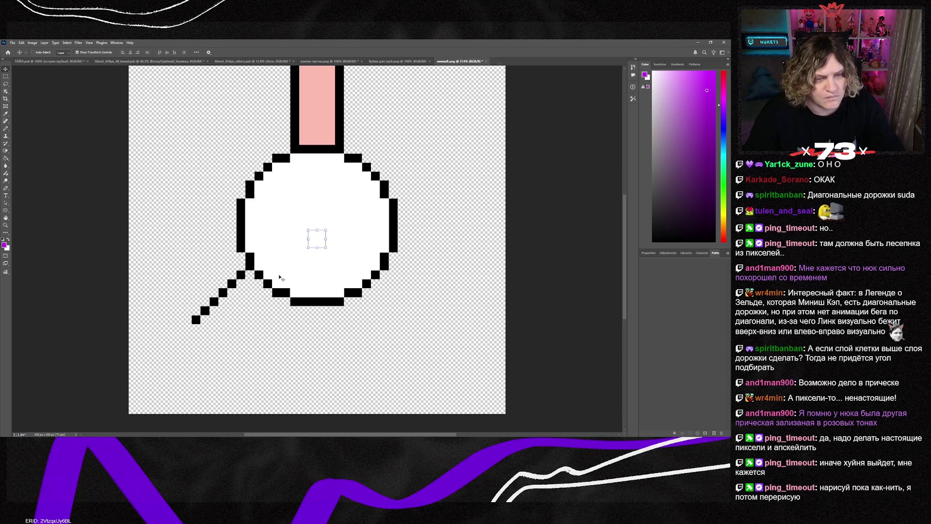
key(ctrl+v)
drag(322, 237, 188, 329)
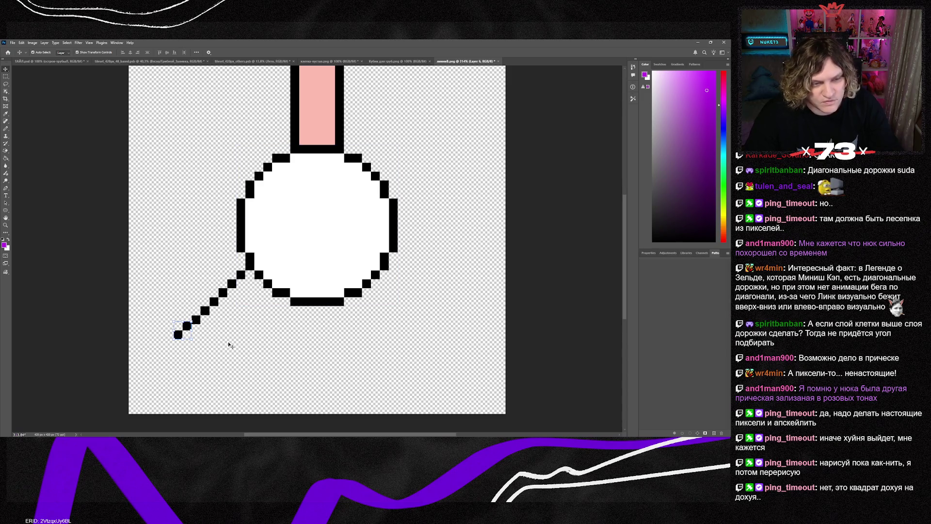
key(Down)
key(Down)
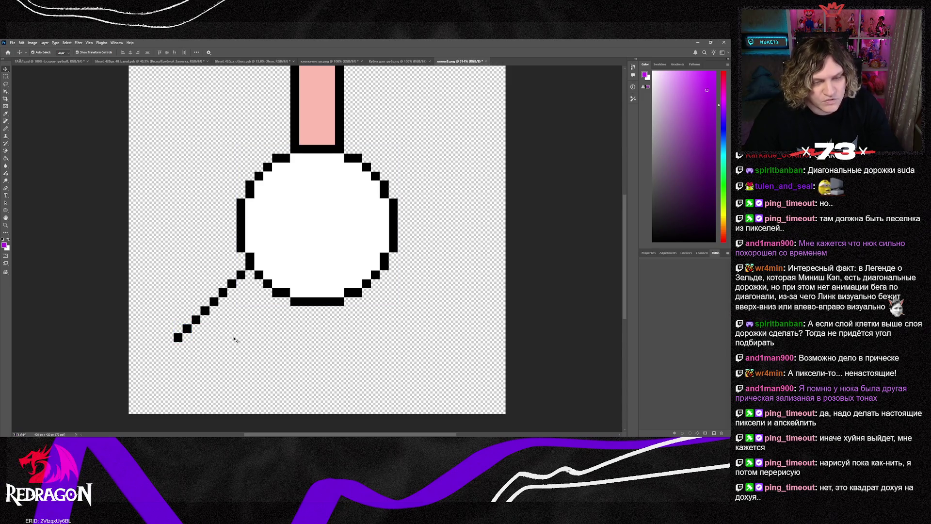
key(ctrl+c)
key(ctrl+v)
drag(317, 241, 172, 348)
- Extend the diagonal to the canvas's left edge and place a step below the circle
key(ctrl+v)
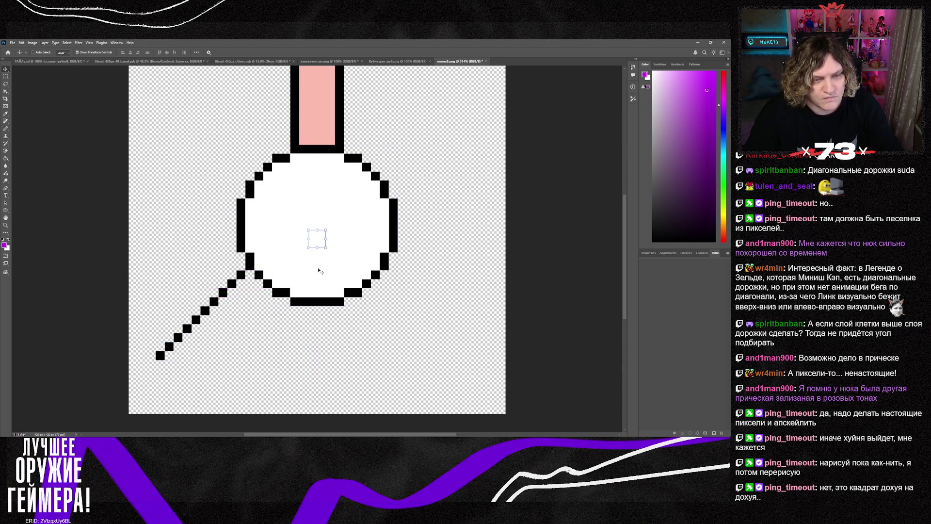
mouse_move(318, 239)
mouse_down()
mouse_move(268, 308)
mouse_move(142, 373)
mouse_up()
key(ctrl+e)
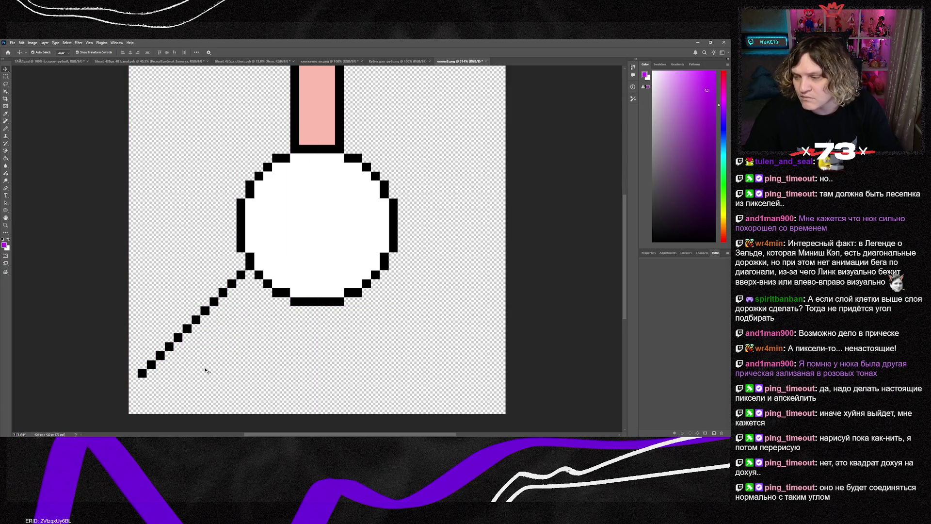
key(ctrl+v)
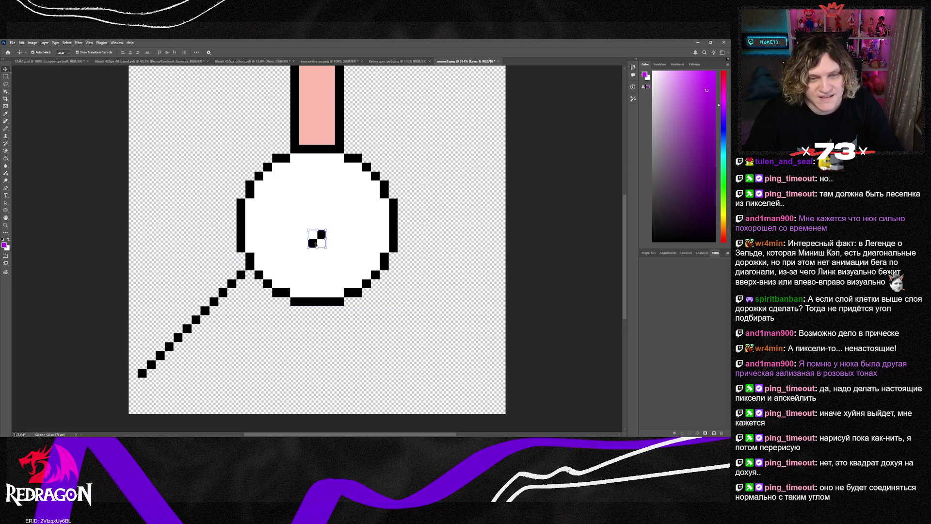
drag(317, 239, 133, 384)
key(ctrl+e)
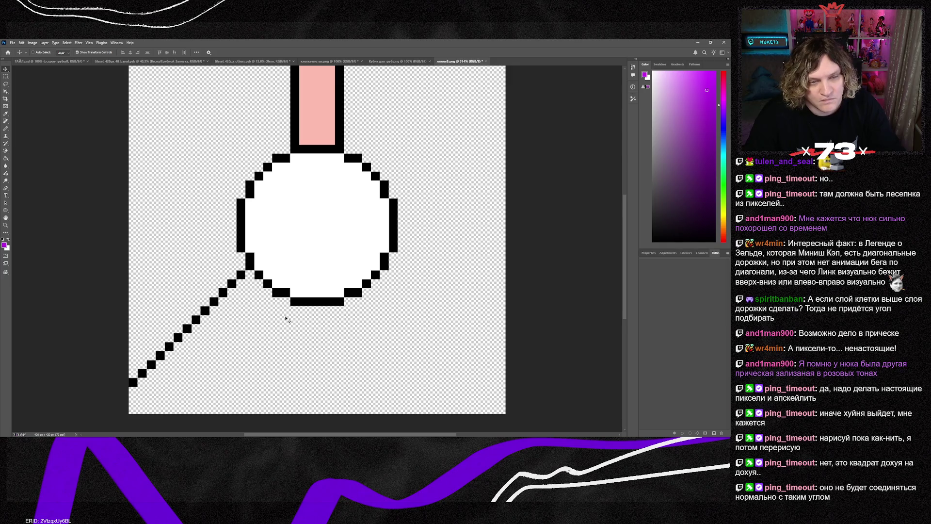
key(ctrl+v)
mouse_move(316, 241)
mouse_down()
mouse_move(273, 317)
mouse_move(289, 306)
mouse_move(266, 305)
mouse_move(290, 147)
mouse_move(305, 143)
mouse_move(323, 143)
mouse_move(218, 310)
mouse_move(226, 295)
mouse_move(252, 290)
mouse_move(257, 307)
mouse_move(273, 304)
mouse_up()
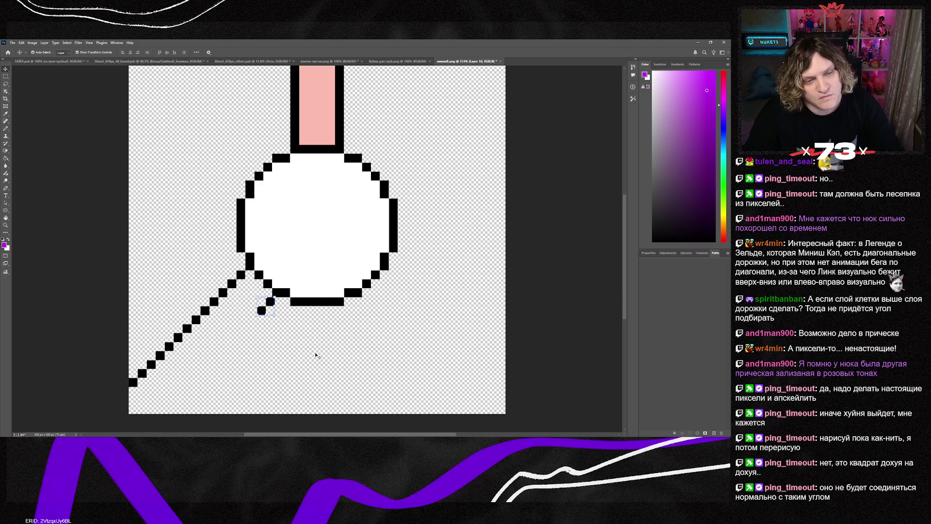
- Adjust and merge the second line's first pixel pair against the circle's bottom row
key(ctrl+d)
key(ctrl+e)
drag(270, 302, 270, 304)
key(ctrl+e)
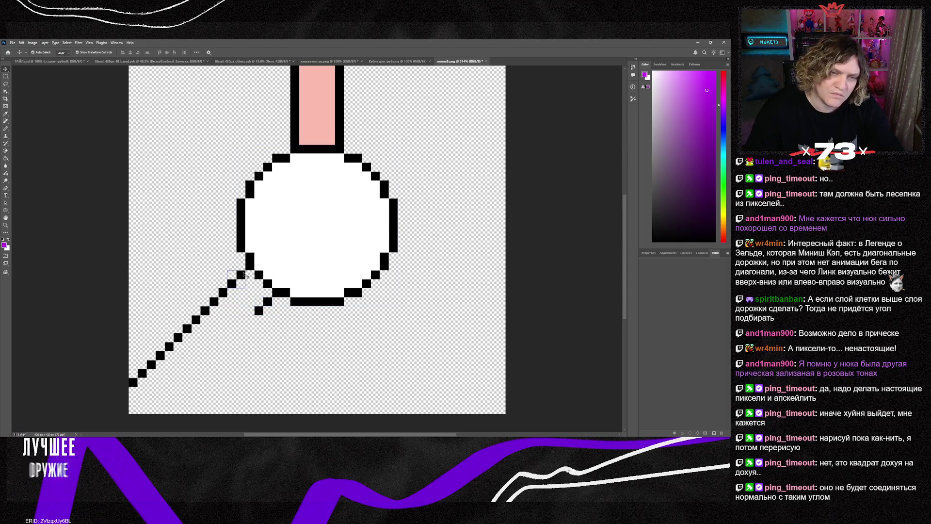
key(ctrl+shift+j)
mouse_move(269, 304)
mouse_down()
mouse_move(250, 298)
mouse_move(269, 310)
mouse_move(287, 304)
mouse_up()
key(ctrl+e)
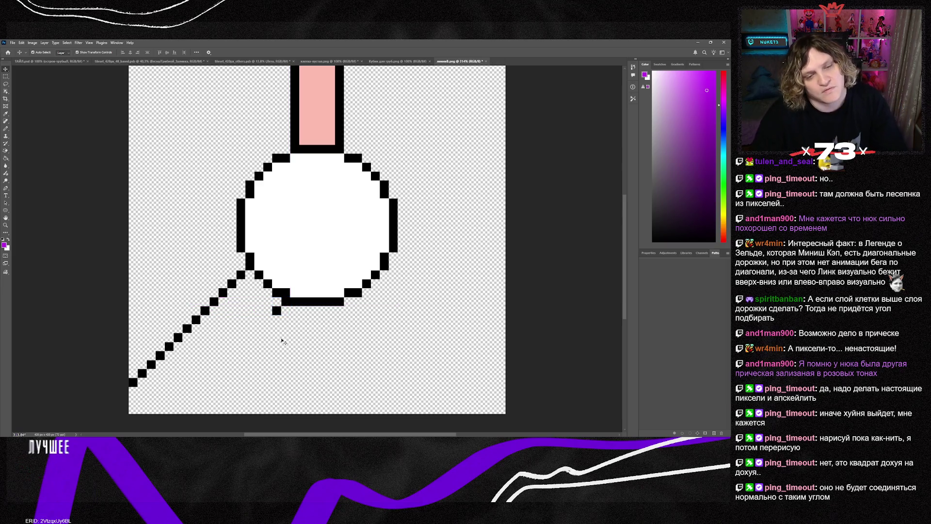
- Extend the second diagonal down-left with three pasted pixel-pair steps
key(ctrl+v)
drag(322, 237, 268, 322)
key(ctrl+v)
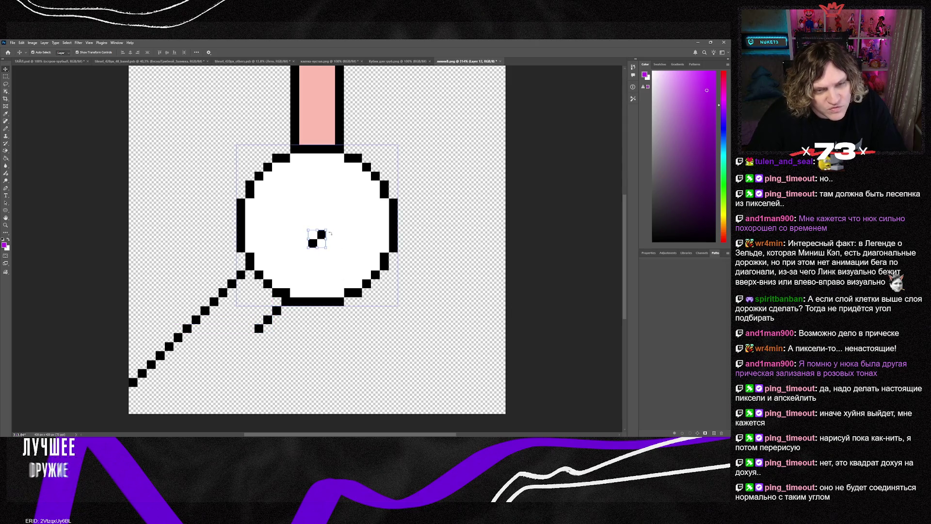
drag(321, 235, 250, 334)
key(ctrl+v)
mouse_move(318, 236)
mouse_down()
mouse_move(245, 317)
mouse_move(227, 360)
mouse_up()
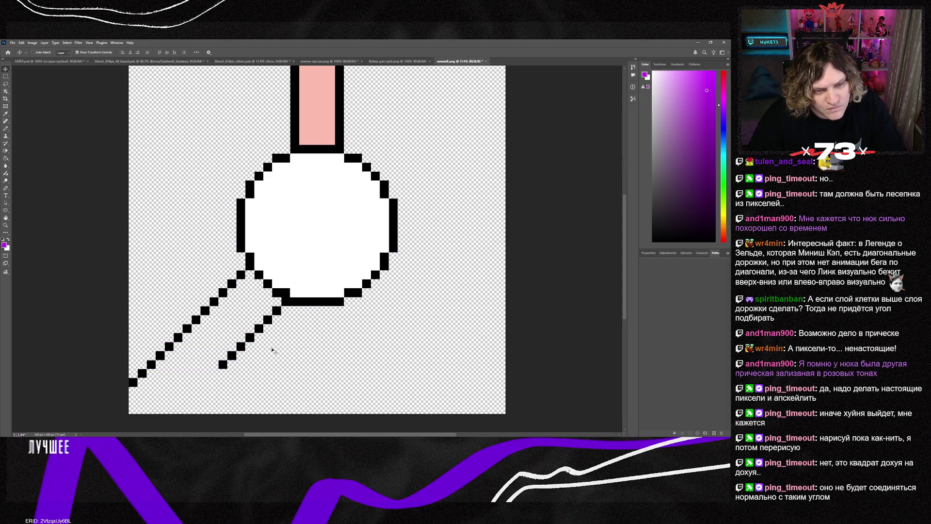
- Add three more steps to the tile's bottom edge, parallel to the first line
key(ctrl+v)
drag(317, 235, 211, 379)
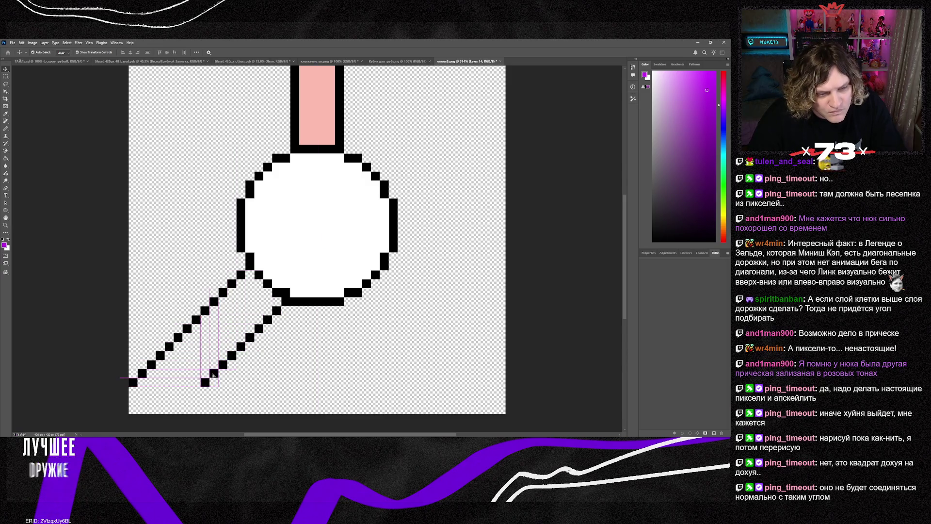
key(ctrl+v)
drag(321, 241, 195, 397)
key(ctrl+v)
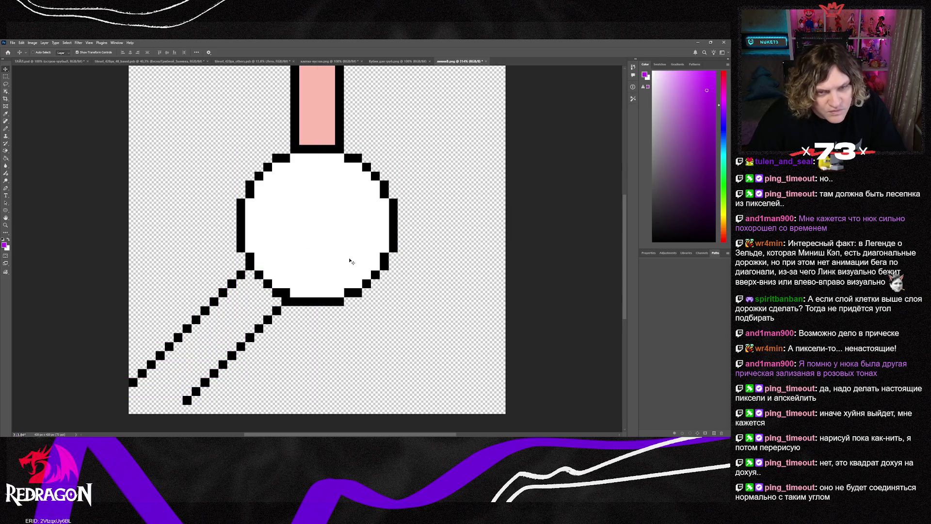
mouse_move(313, 238)
mouse_down()
mouse_move(270, 340)
mouse_move(179, 410)
mouse_up()
click(257, 407)
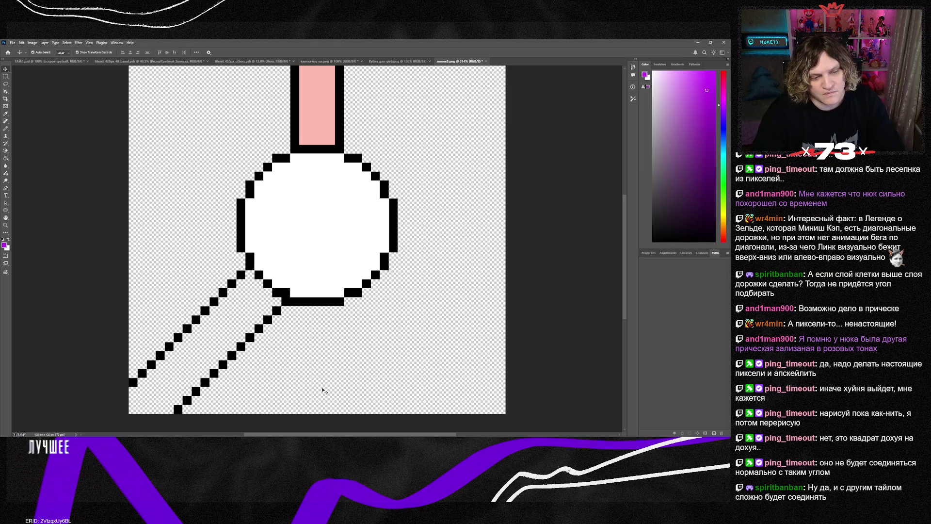
scroll(322, 389, up, 4)
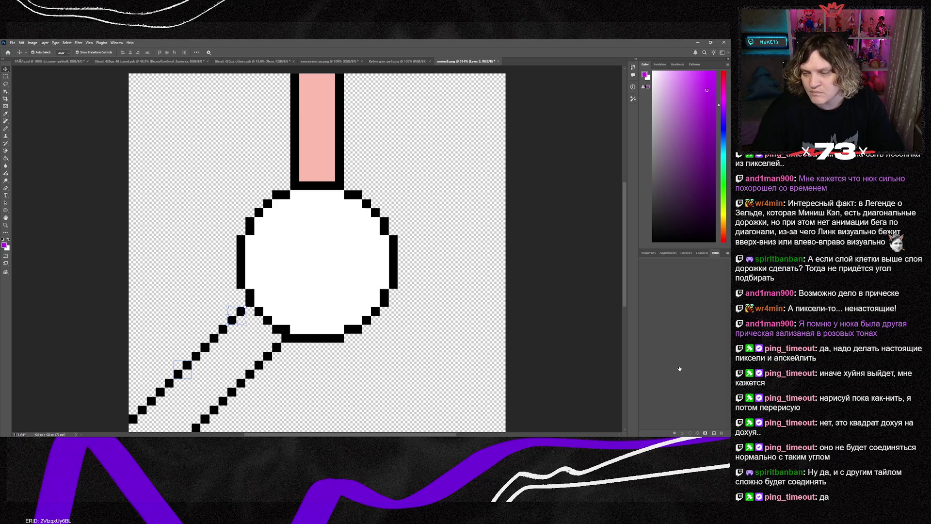
key(ctrl+e)
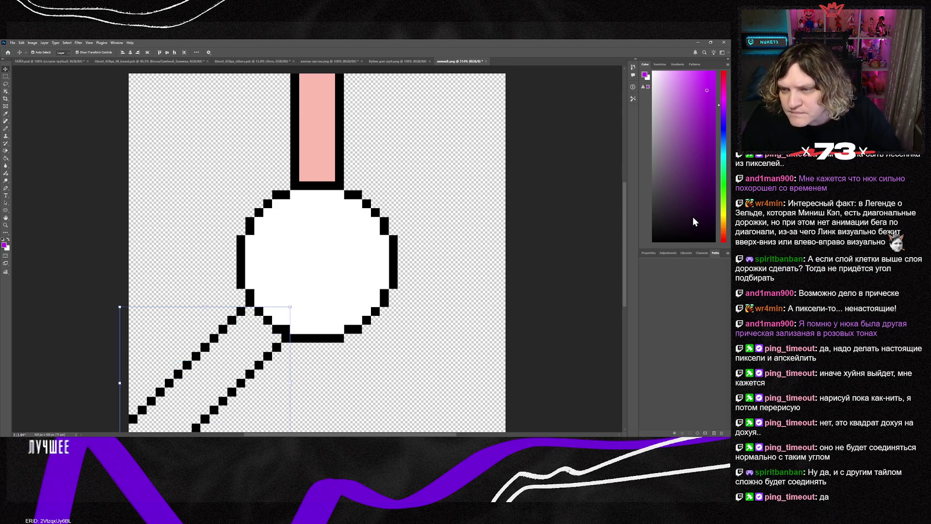
key(Return)
key(ctrl+z)
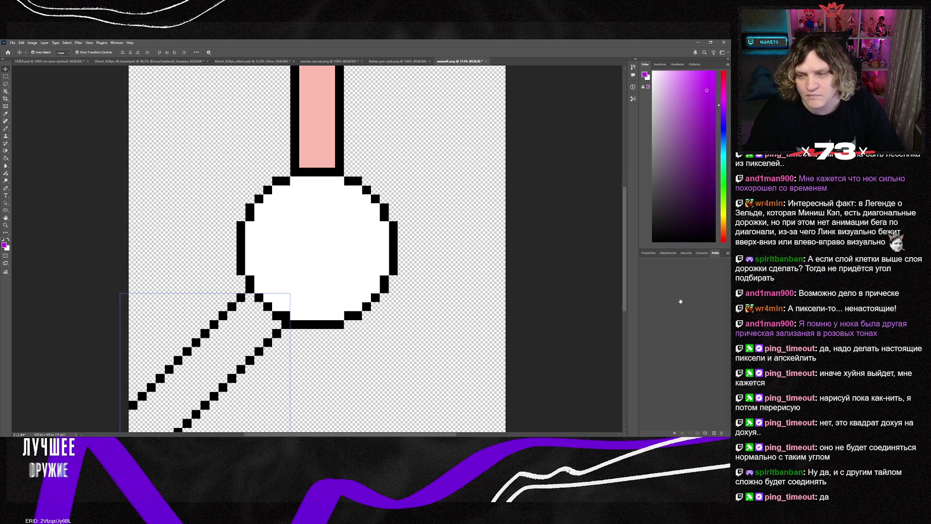
click(6, 115)
click(309, 131)
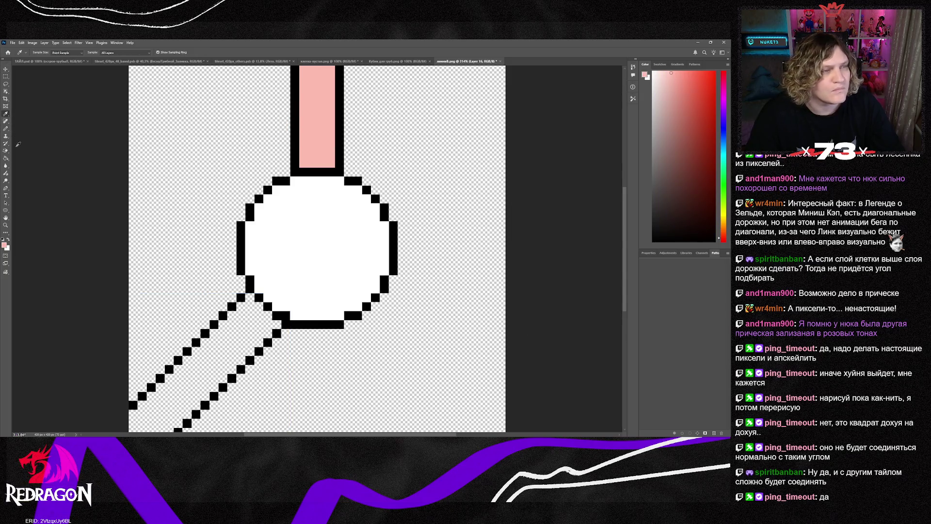
click(6, 159)
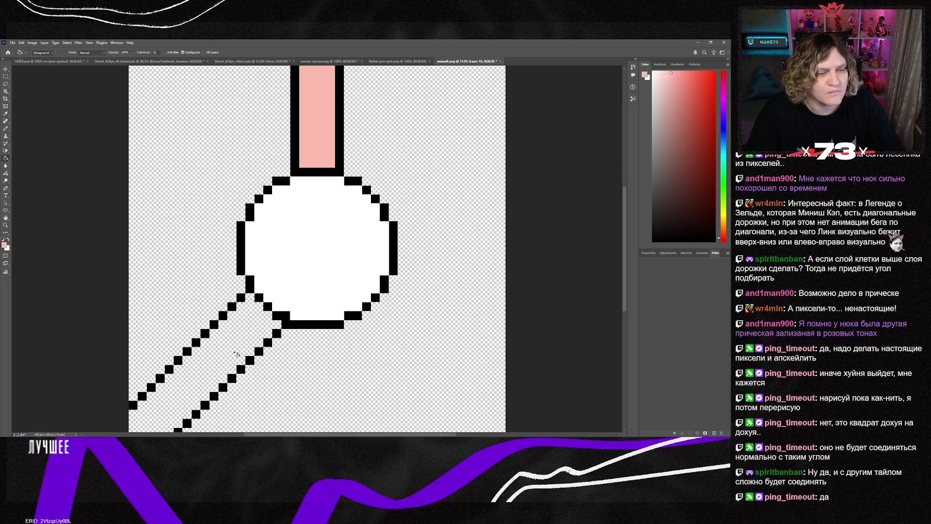
click(290, 360)
key(ctrl+z)
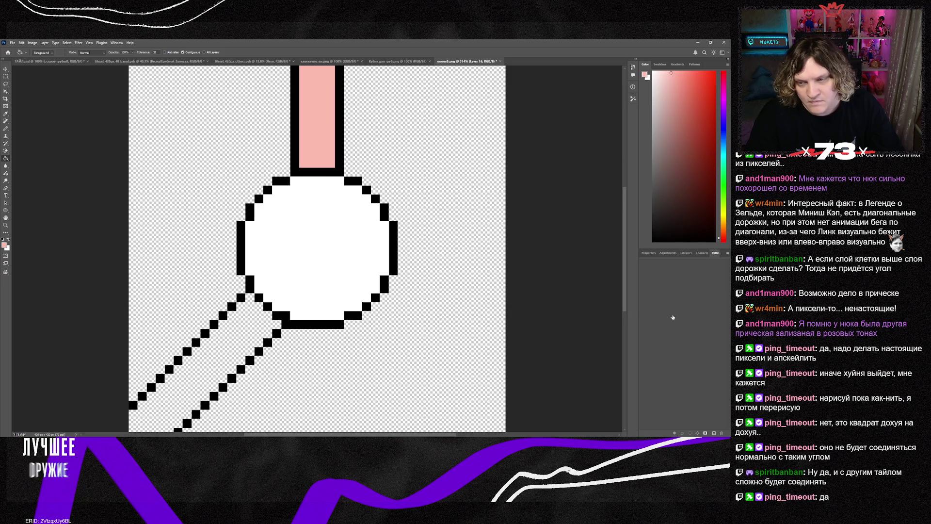
key(ctrl+z)
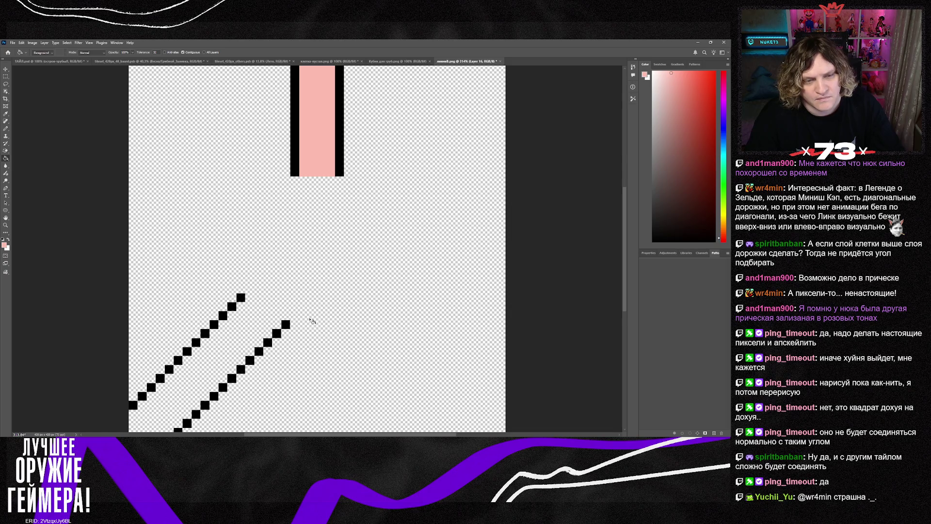
scroll(345, 316, down, 3)
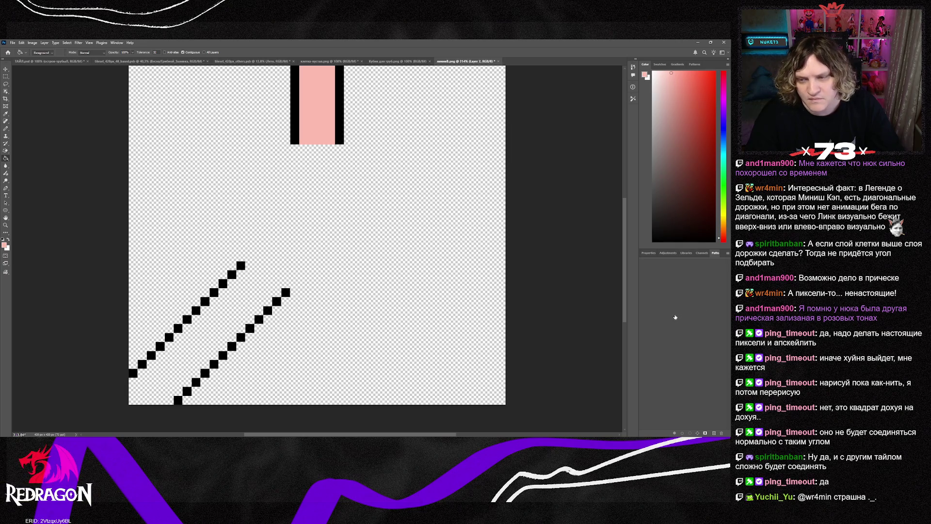
key(ctrl+z)
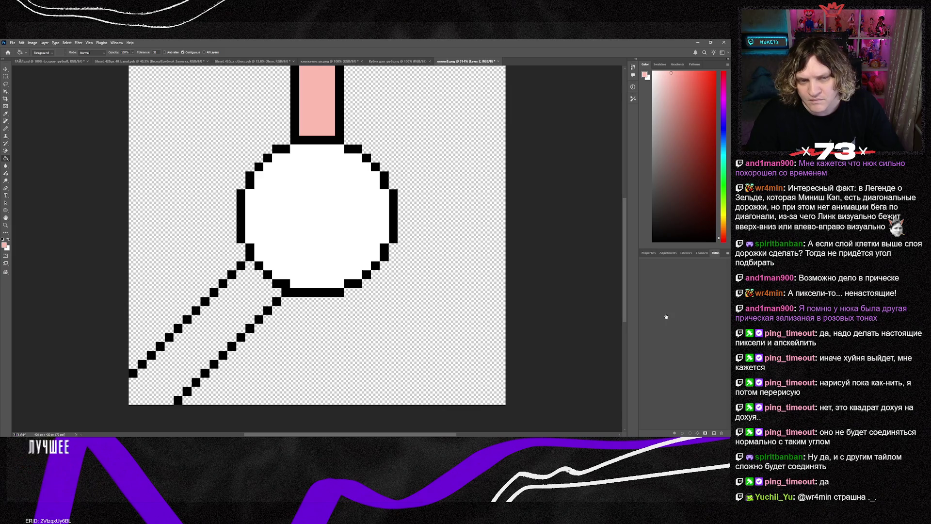
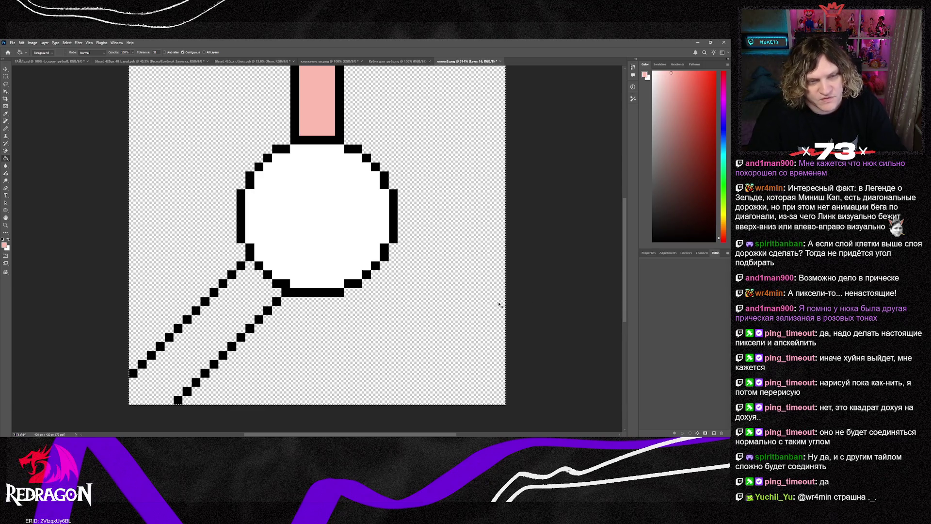
- Paste a copy of the diagonal lines, move it toward the upper-right corner, and merge it down
key(ctrl+v)
key(v)
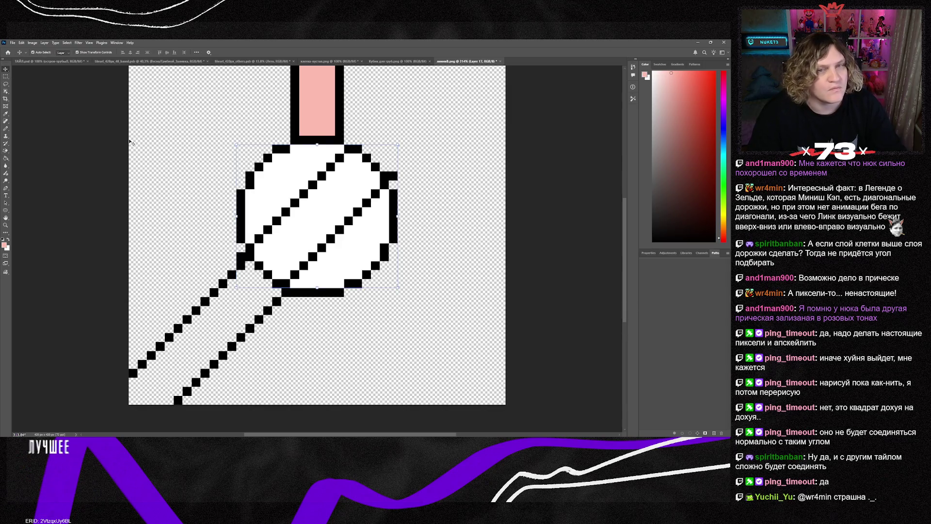
drag(358, 152, 447, 121)
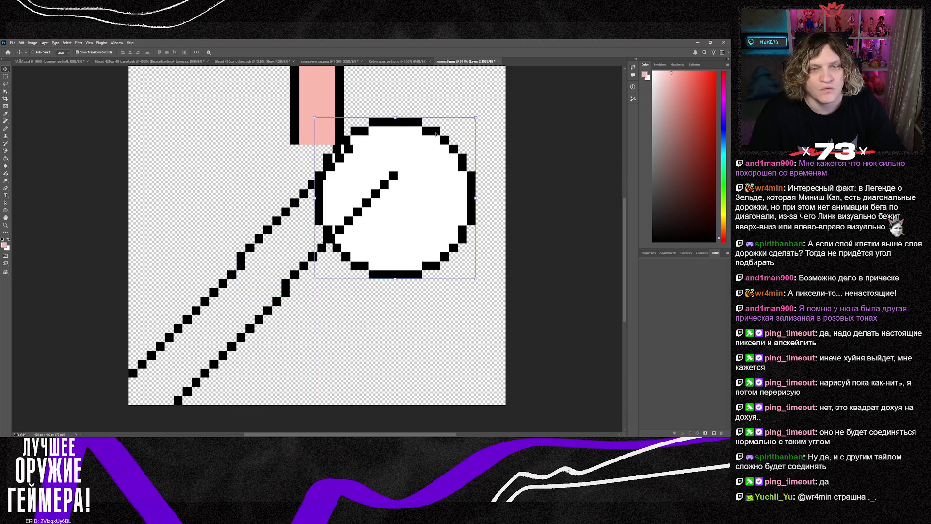
key(ctrl+z)
key(Delete)
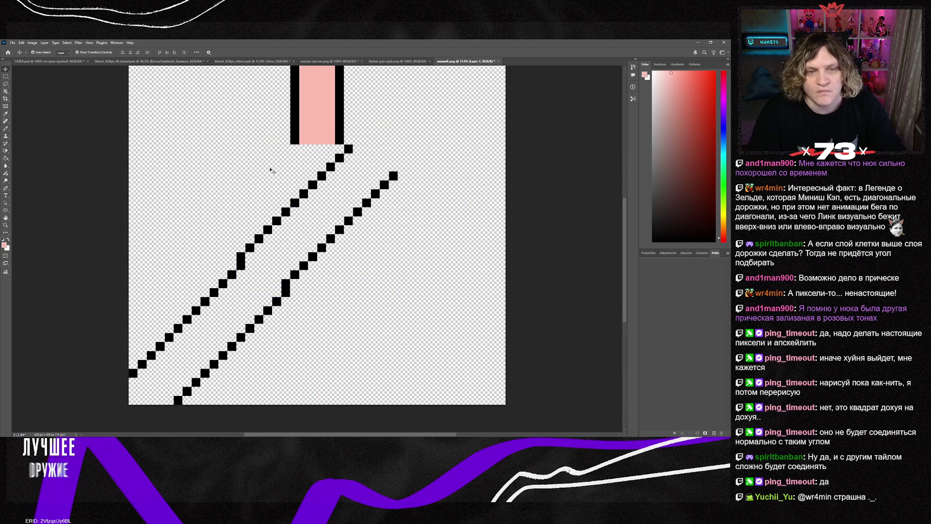
drag(298, 205, 395, 126)
scroll(415, 222, up, 1)
scroll(415, 222, up, 4)
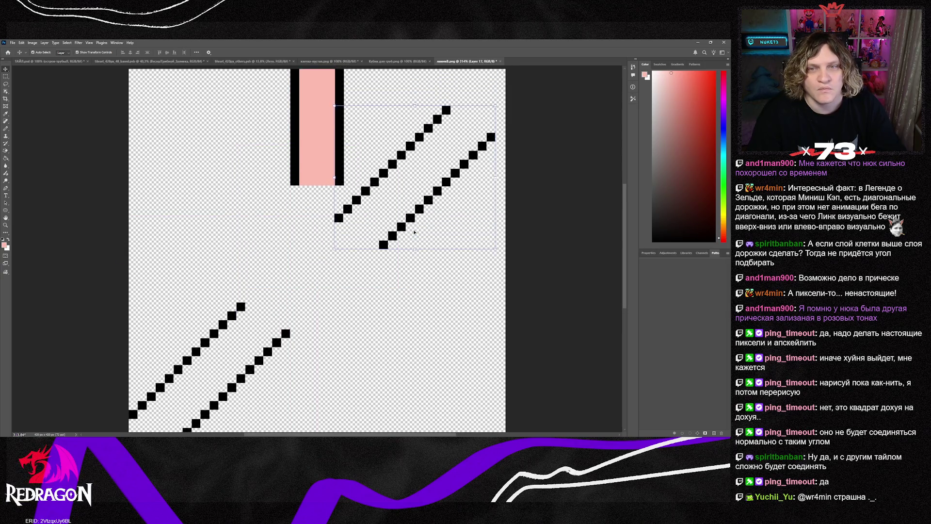
drag(394, 196, 402, 157)
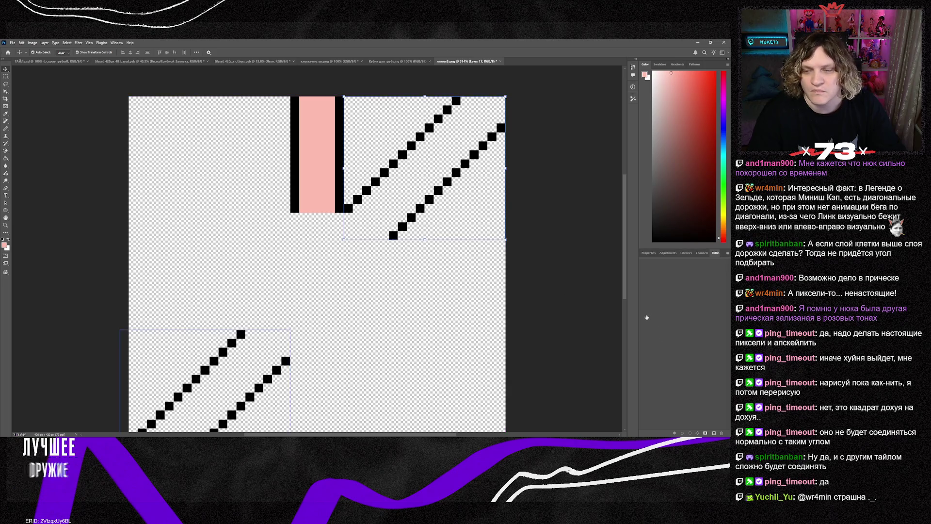
key(ctrl+z)
key(ctrl+e)
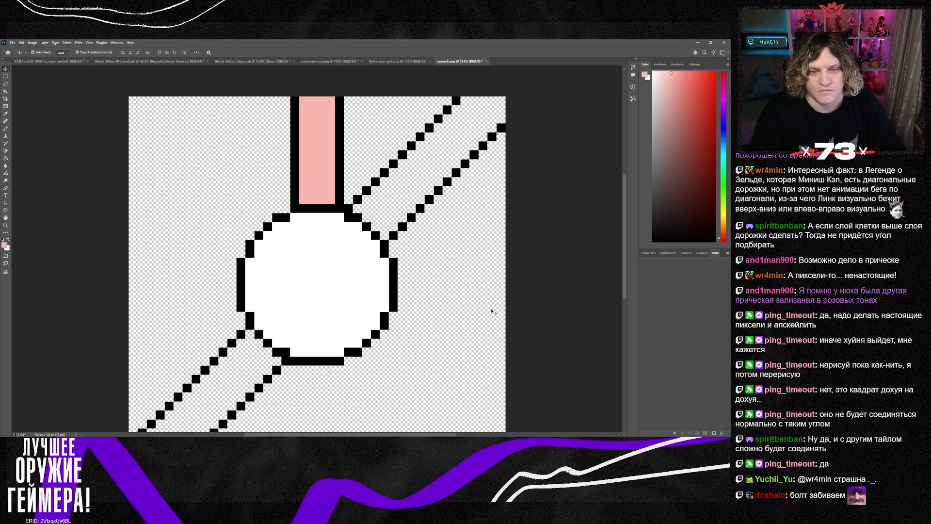
- Nudge the upper-right diagonal lines one step to the right
scroll(491, 311, down, 2)
scroll(491, 311, up, 1)
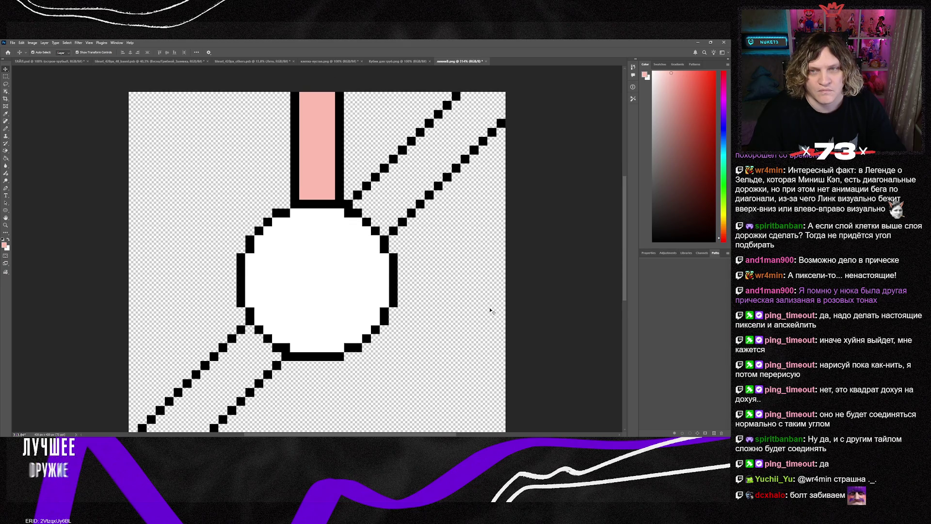
scroll(489, 310, down, 1)
scroll(487, 309, down, 1)
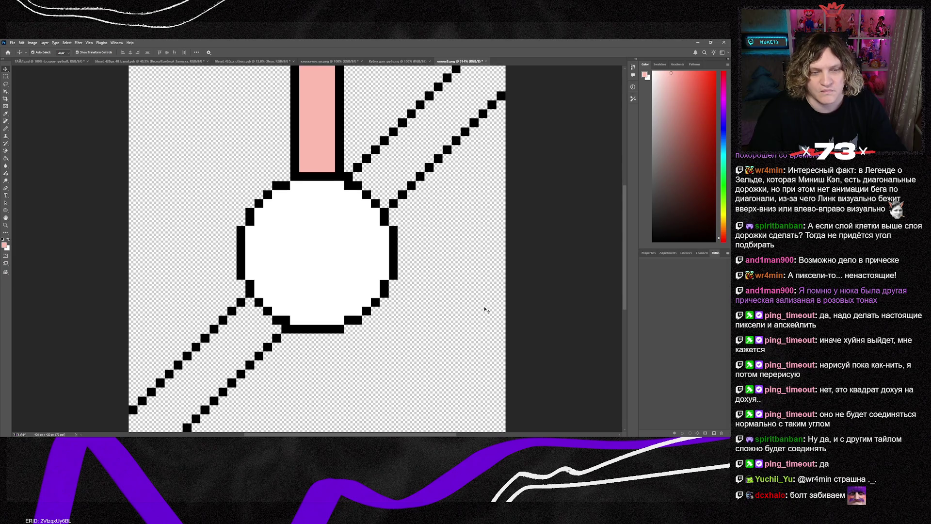
scroll(486, 310, up, 1)
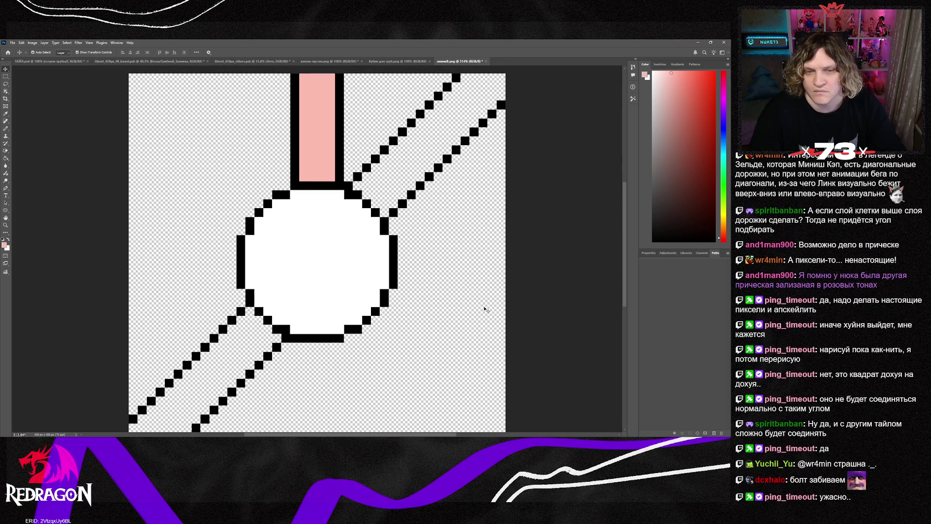
scroll(485, 309, up, 1)
key(shift+Right)
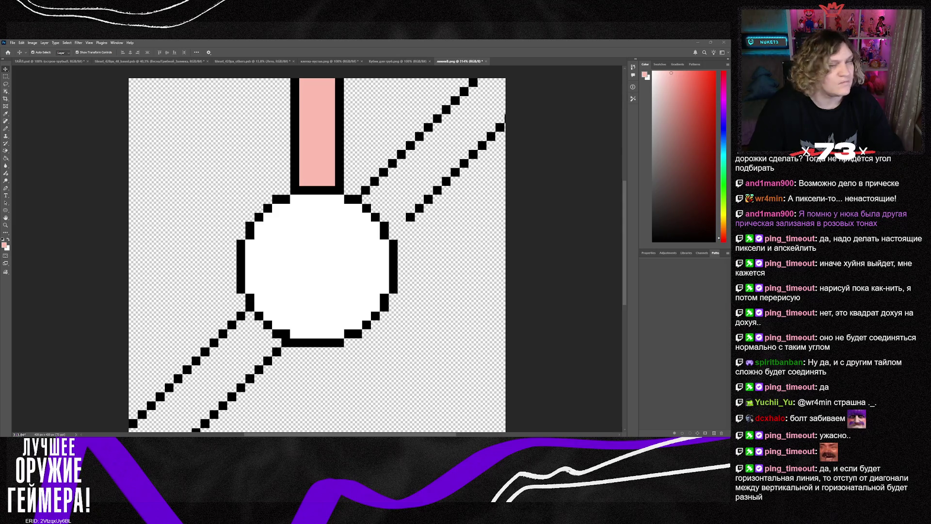
- Duplicate the pink connector bar and transform the copies so they centre on the node
key(ctrl+v)
key(ctrl+t)
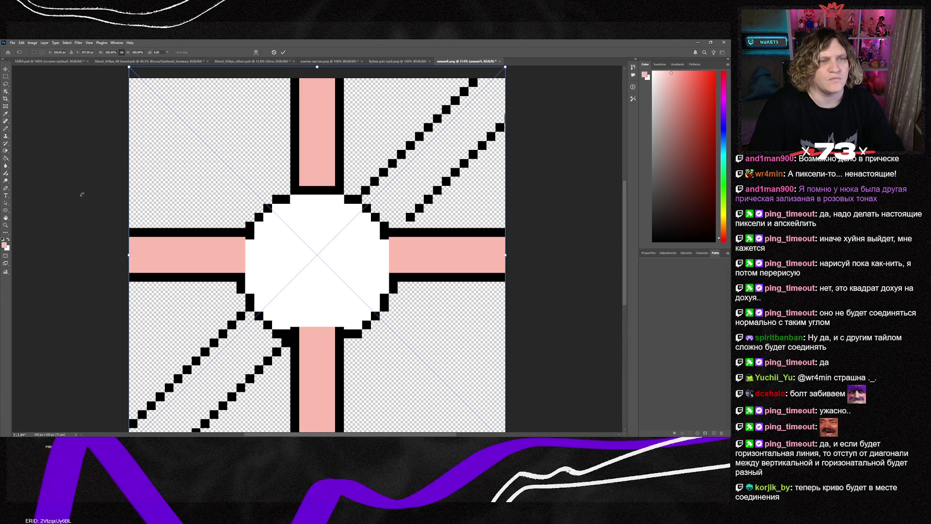
scroll(79, 199, down, 2)
drag(340, 236, 342, 252)
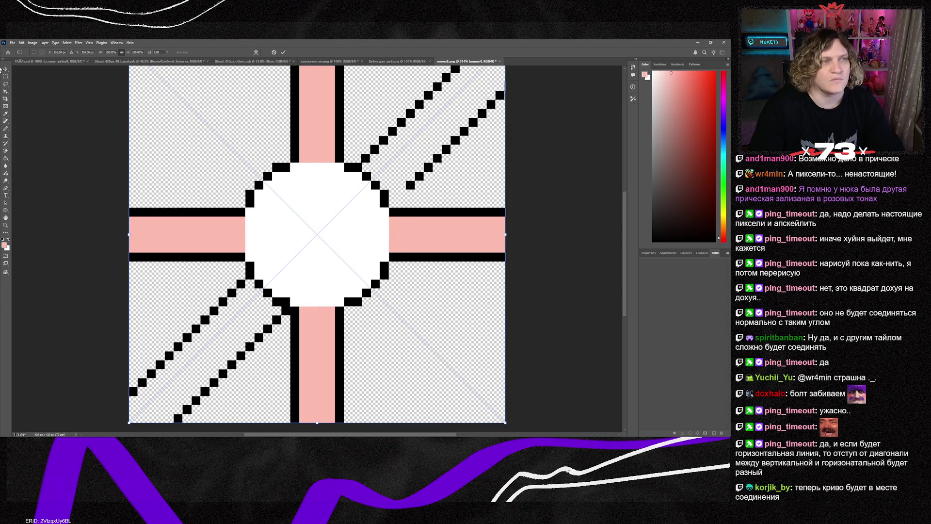
key(Return)
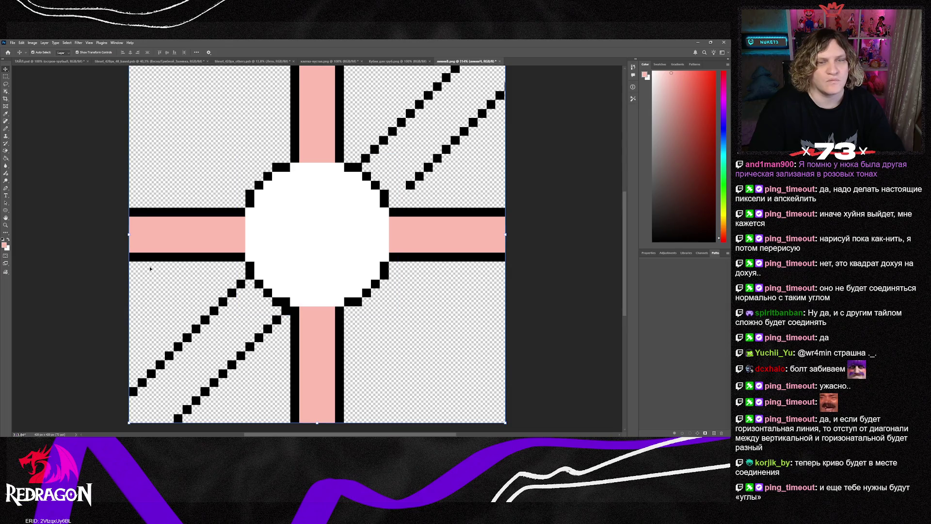
- Bring the white circle's layer above the pink bars so its outline shows on top
scroll(426, 292, up, 3)
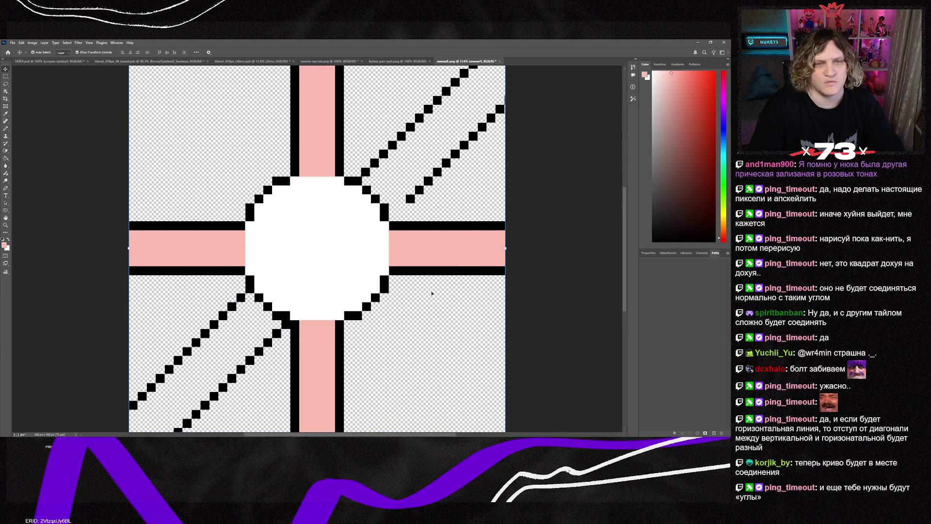
scroll(425, 292, down, 1)
key(alt+bracketright)
key(ctrl+bracketright)
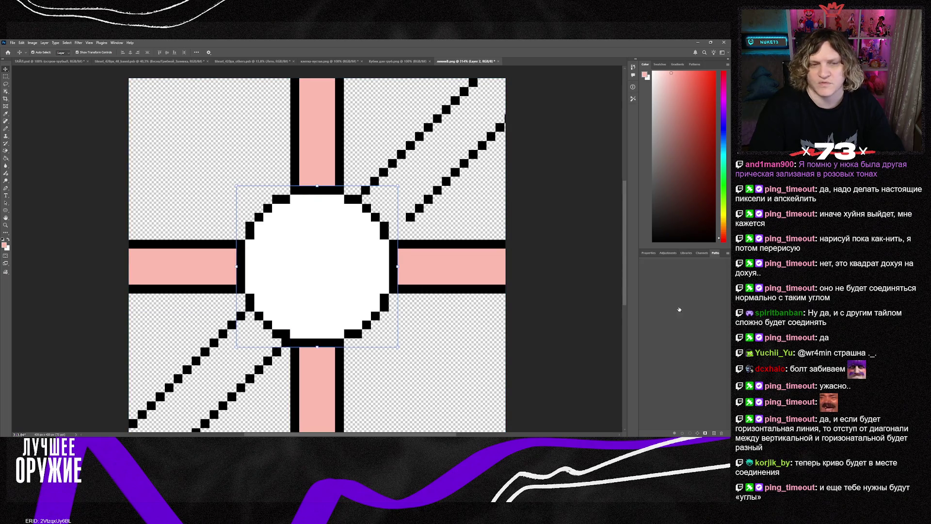
click(559, 369)
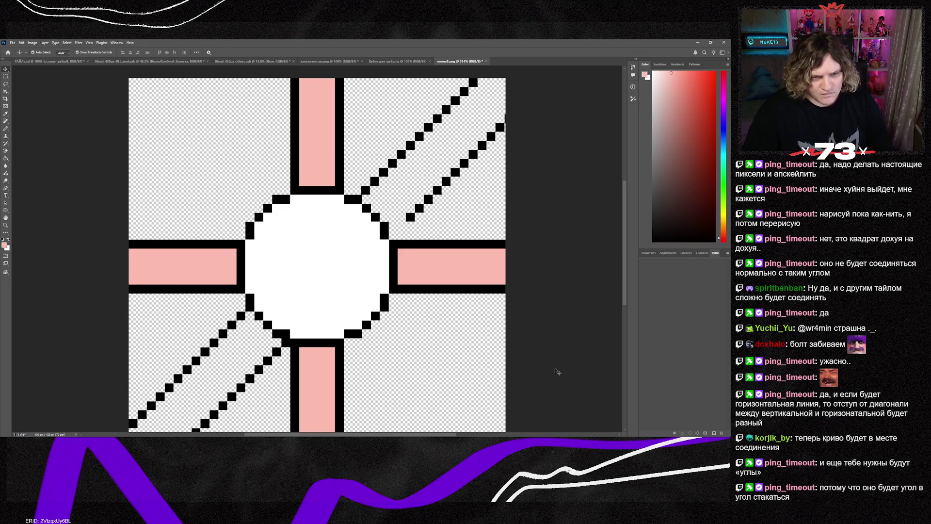
- Shift the upper-right diagonal lines one pixel left so they meet the node's outline
drag(244, 322, 241, 307)
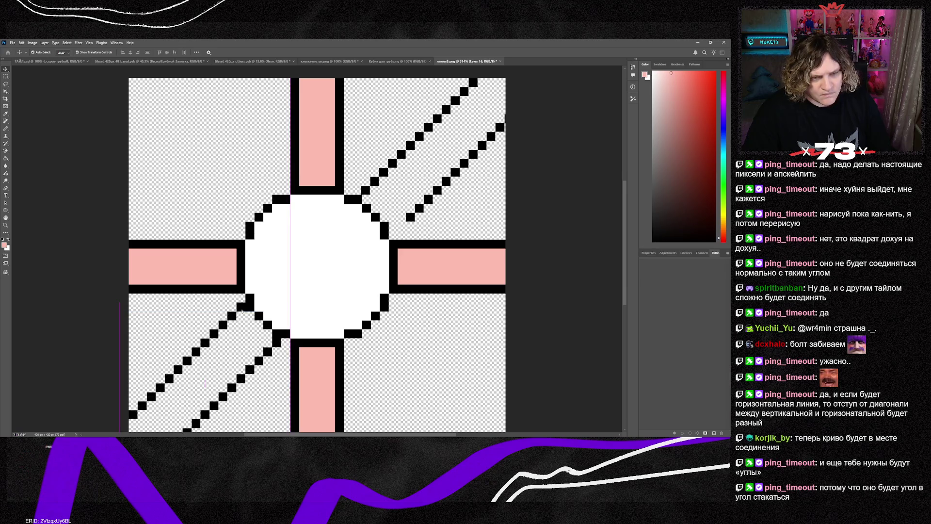
click(455, 353)
scroll(450, 352, down, 3)
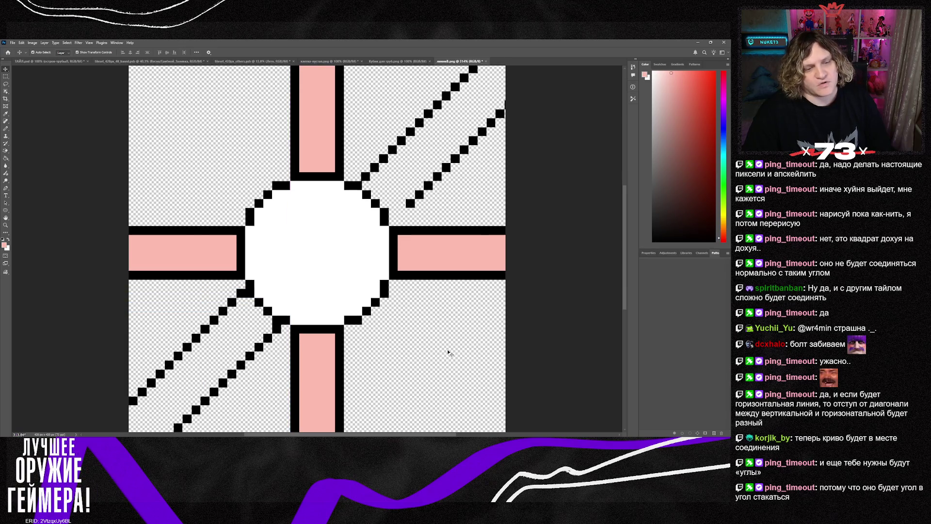
scroll(448, 350, up, 3)
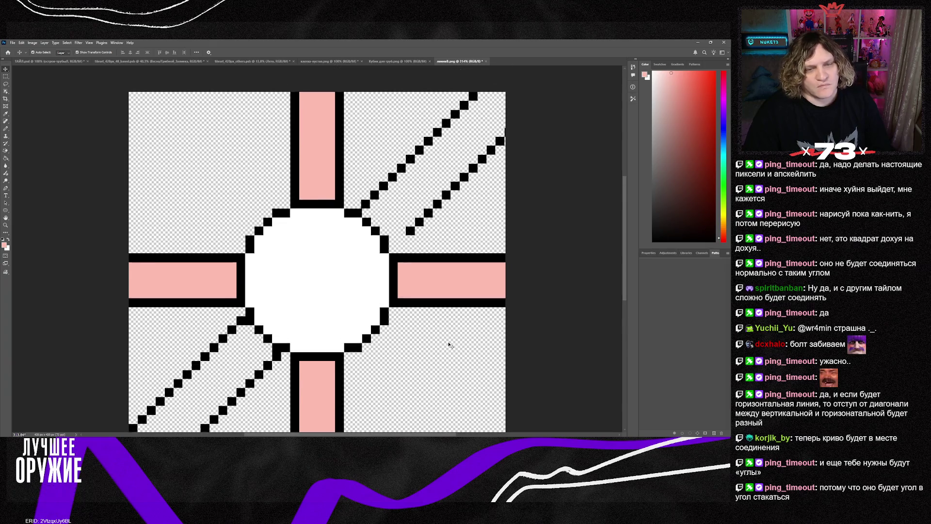
drag(430, 234, 421, 227)
click(420, 297)
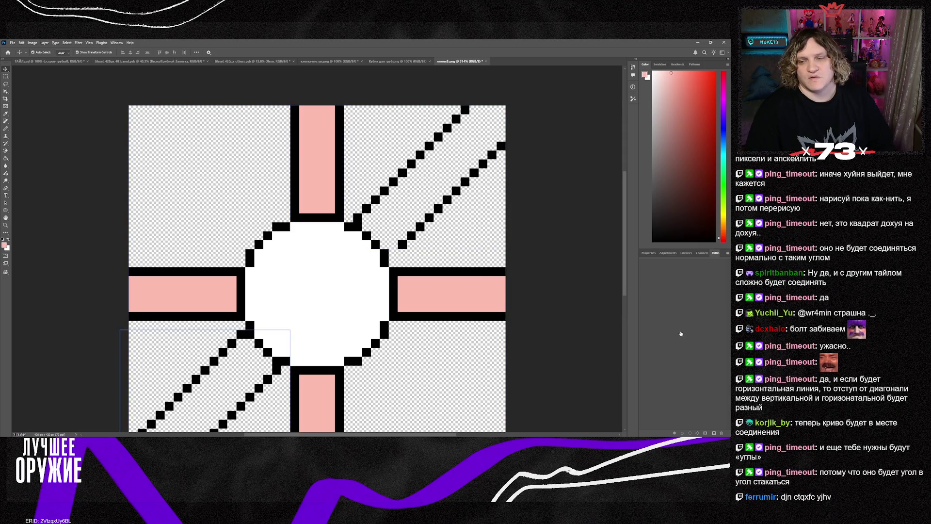
click(361, 209)
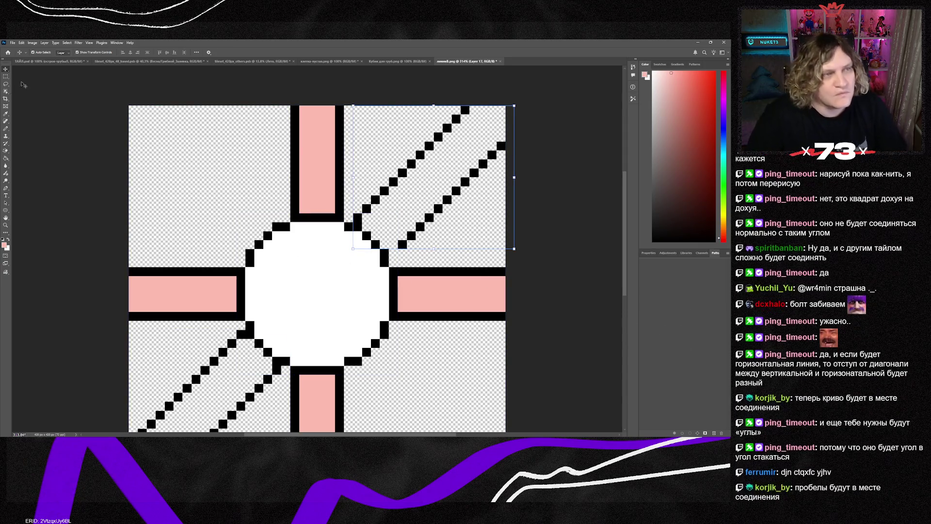
- Copy a black pixel block from the line into the joint's gap and merge it into the lines layer
click(5, 77)
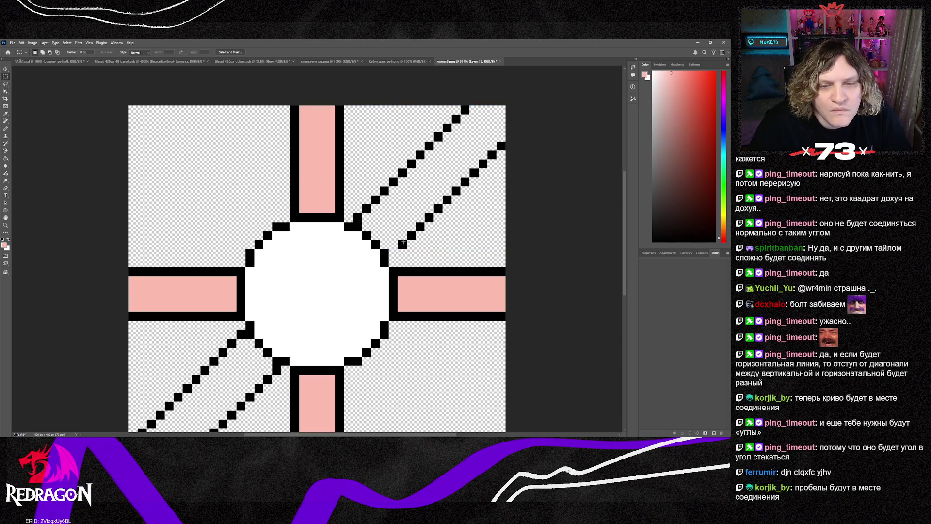
scroll(378, 220, up, 6)
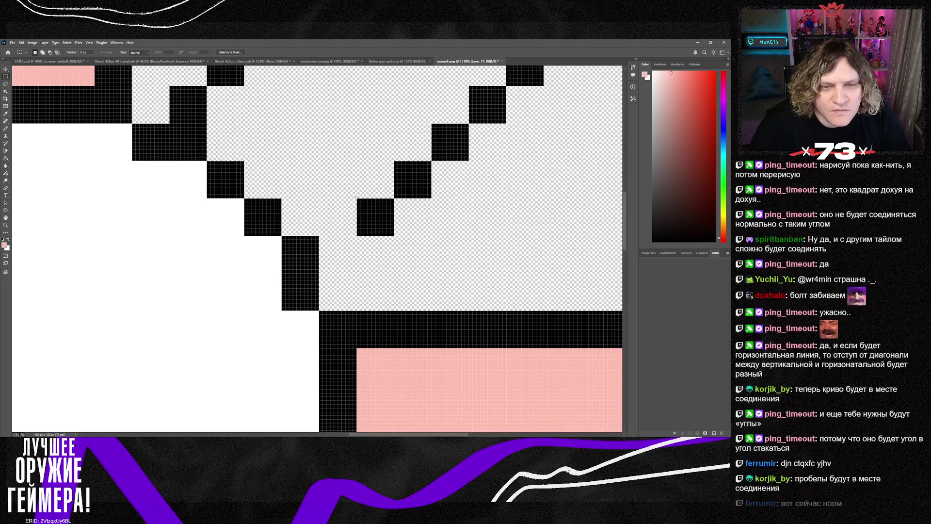
mouse_move(356, 198)
mouse_down()
mouse_move(394, 235)
mouse_move(320, 249)
mouse_up()
key(ctrl+j)
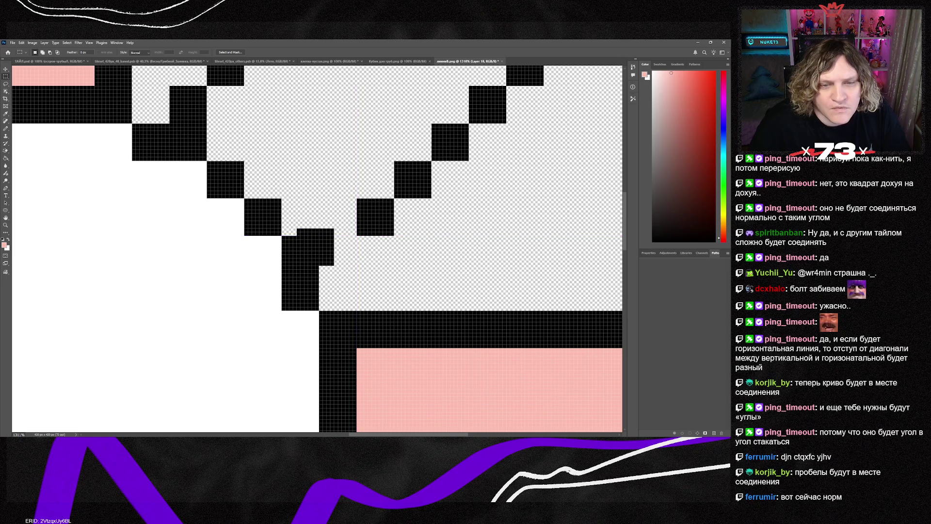
key(v)
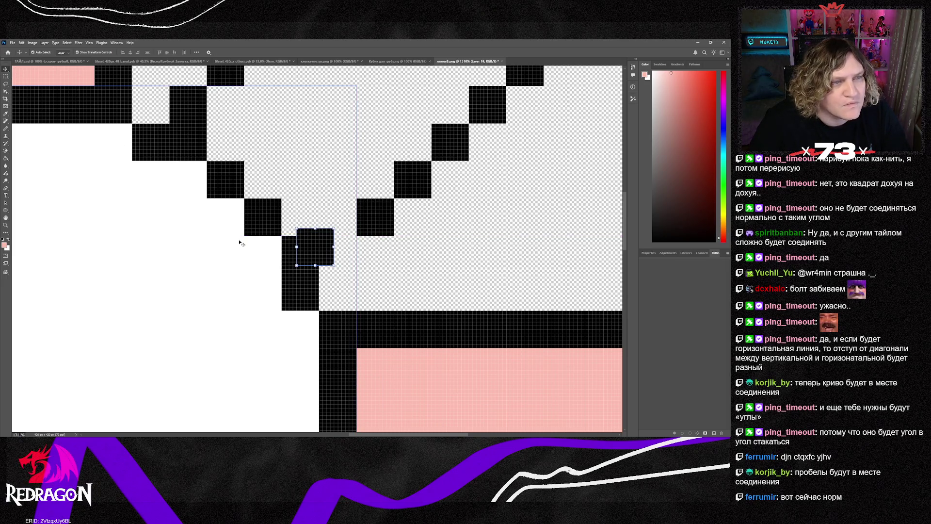
drag(315, 248, 352, 267)
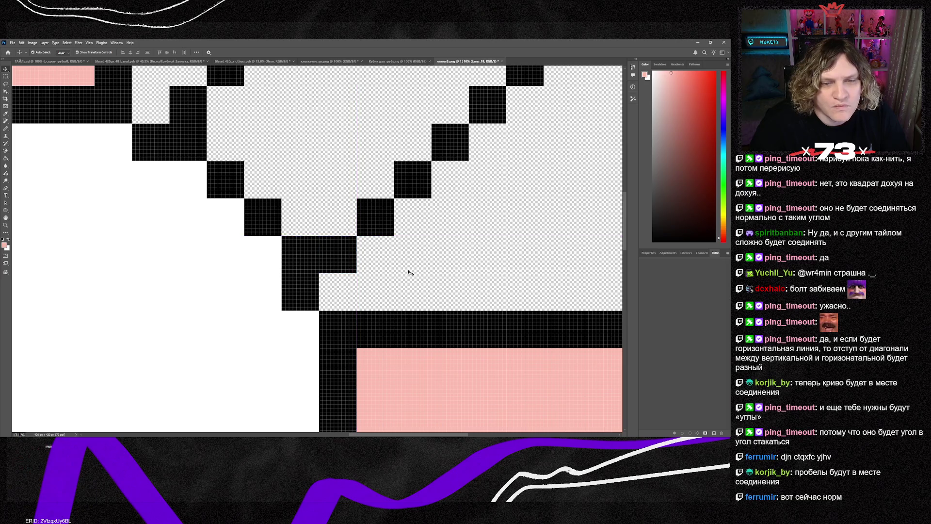
key(ctrl+e)
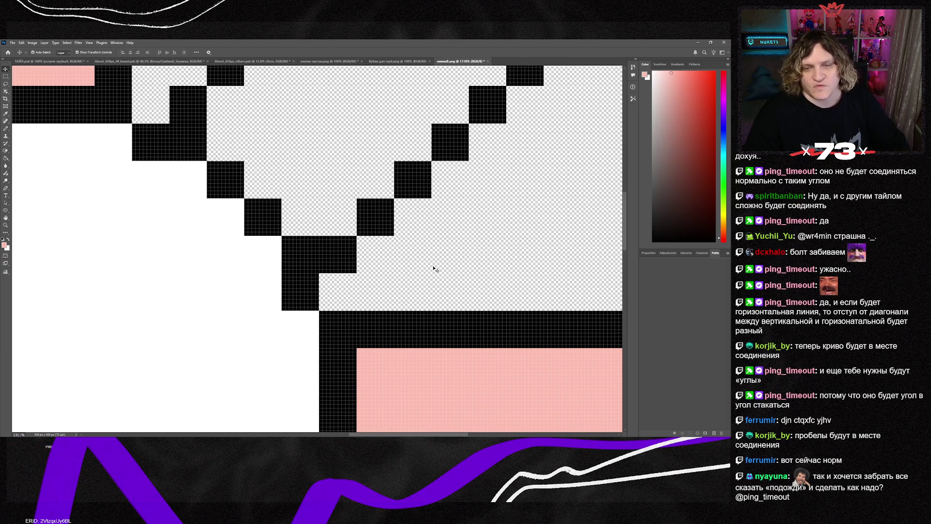
scroll(438, 268, right, 1)
scroll(435, 269, down, 6)
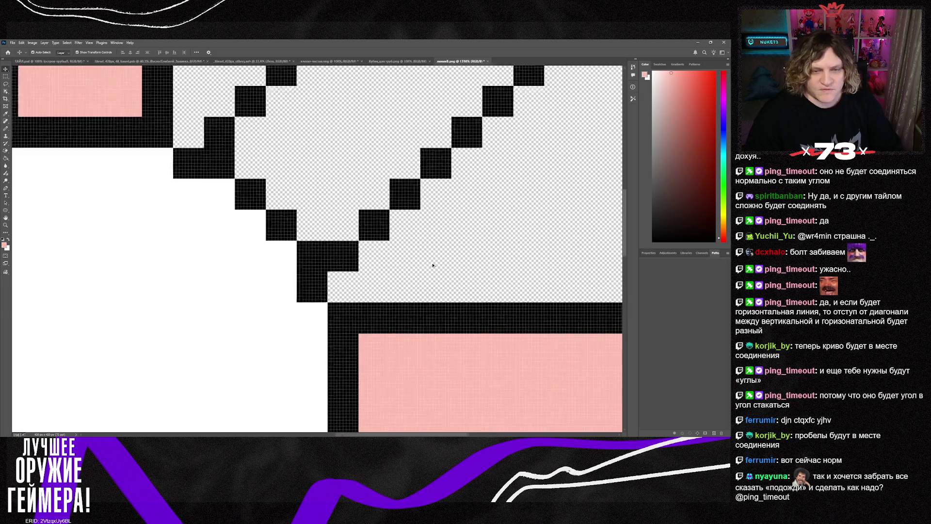
scroll(415, 332, down, 2)
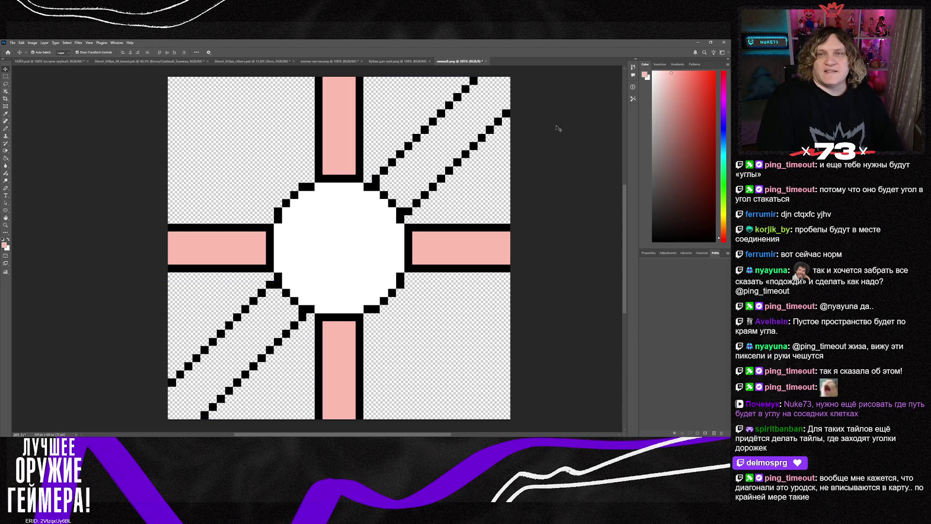
- Close the линия8.png document and return to the Tiled map
click(486, 61)
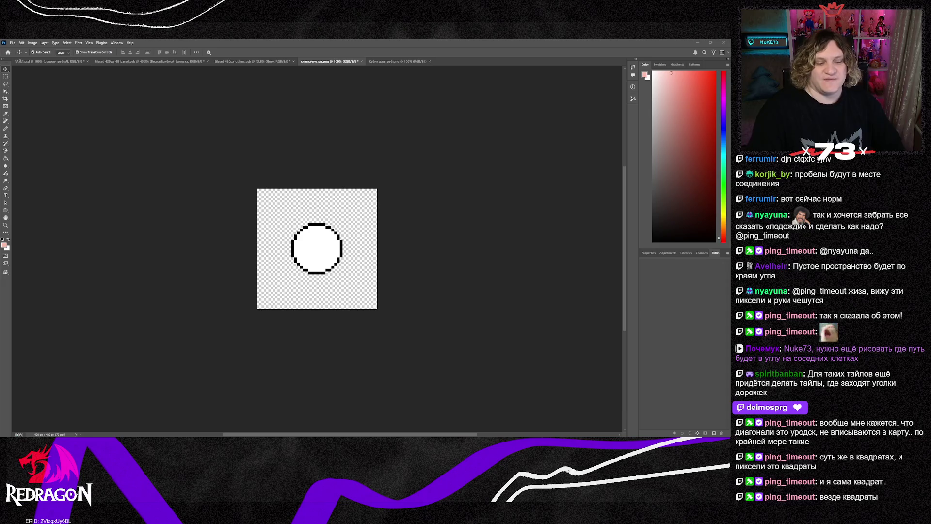
key(alt+Tab)
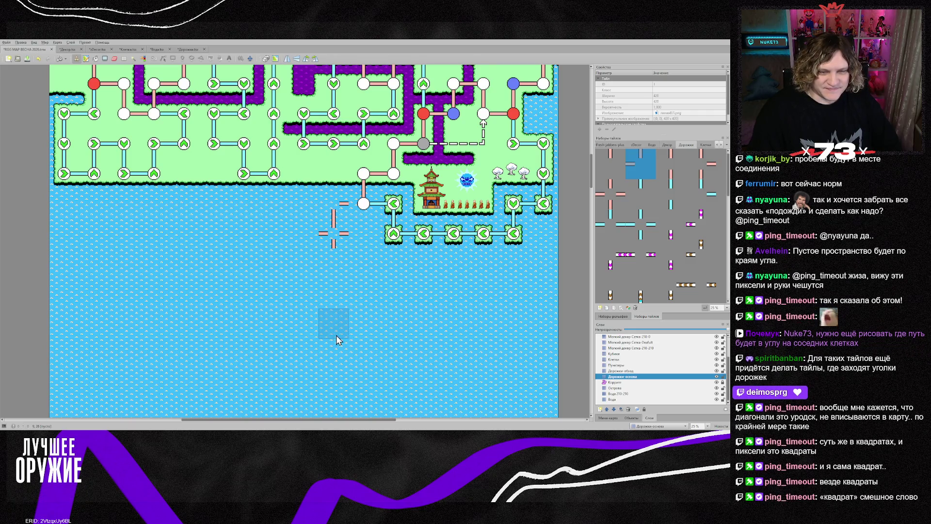
scroll(338, 340, down, 3)
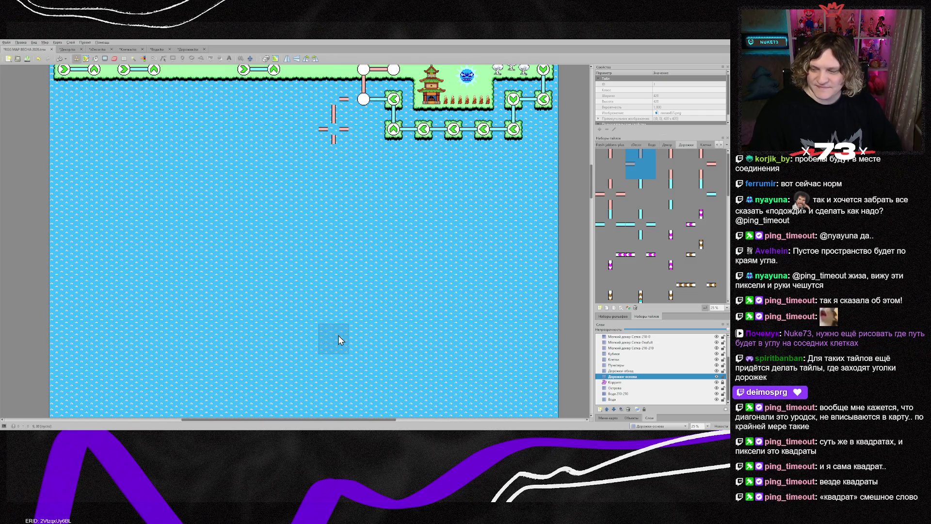
scroll(338, 336, up, 5)
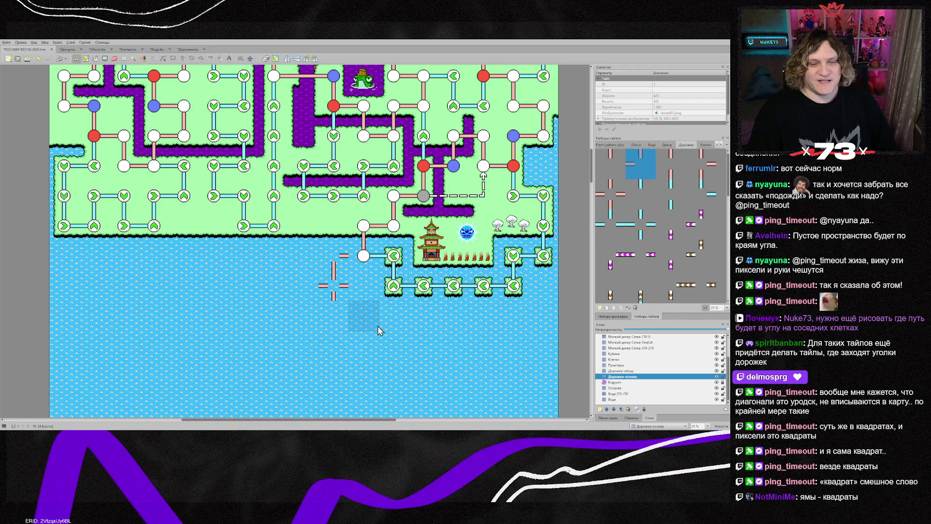
scroll(369, 333, down, 3)
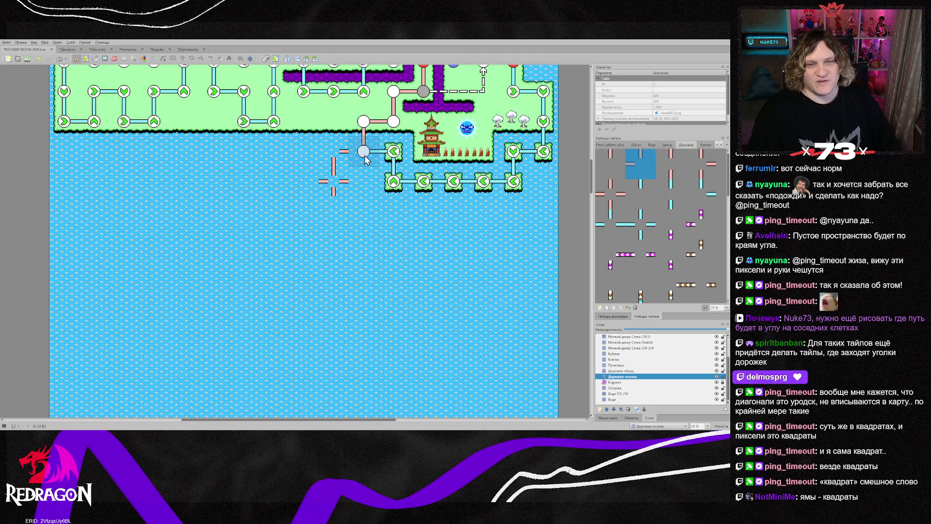
scroll(395, 265, up, 3)
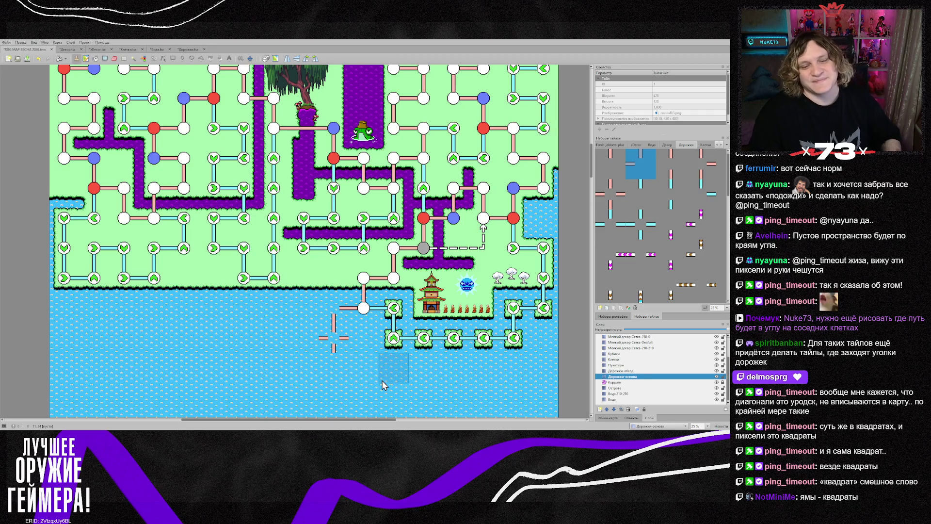
scroll(382, 385, down, 2)
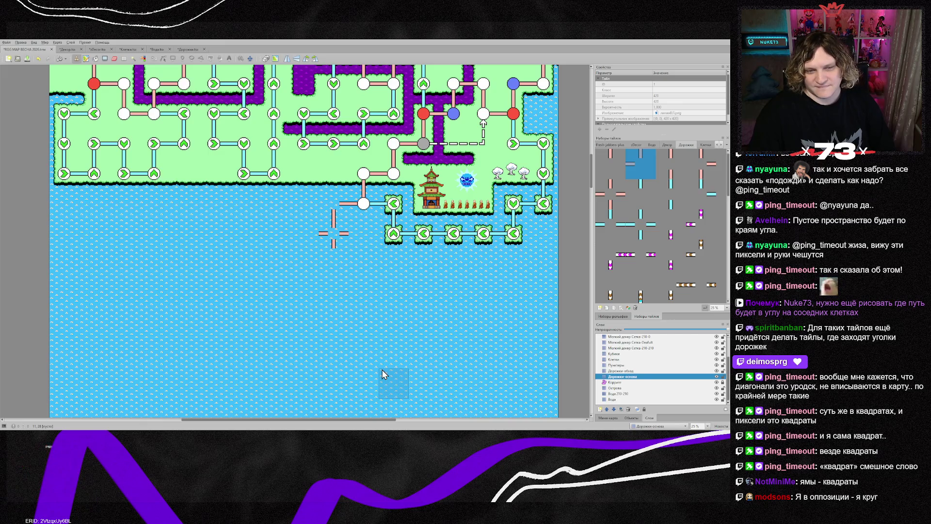
scroll(382, 373, up, 3)
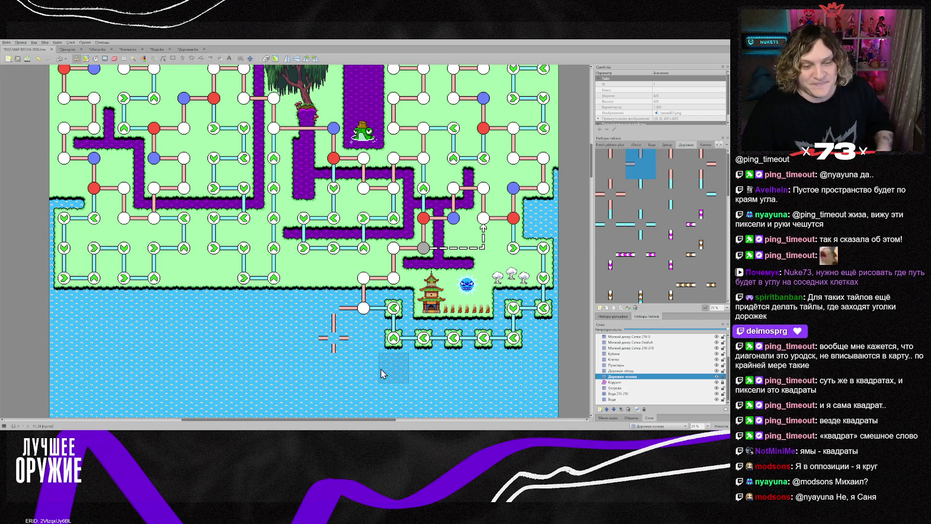
scroll(365, 370, down, 2)
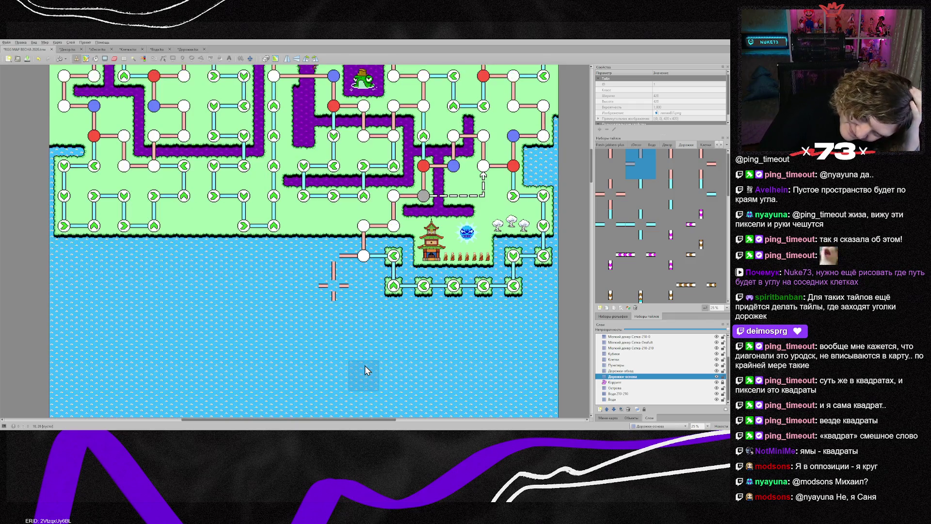
scroll(365, 369, down, 2)
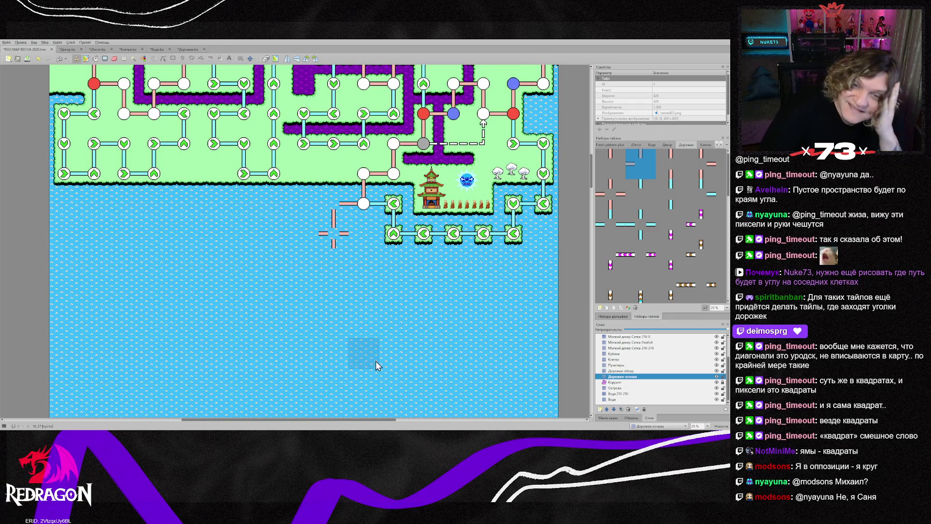
scroll(439, 358, up, 4)
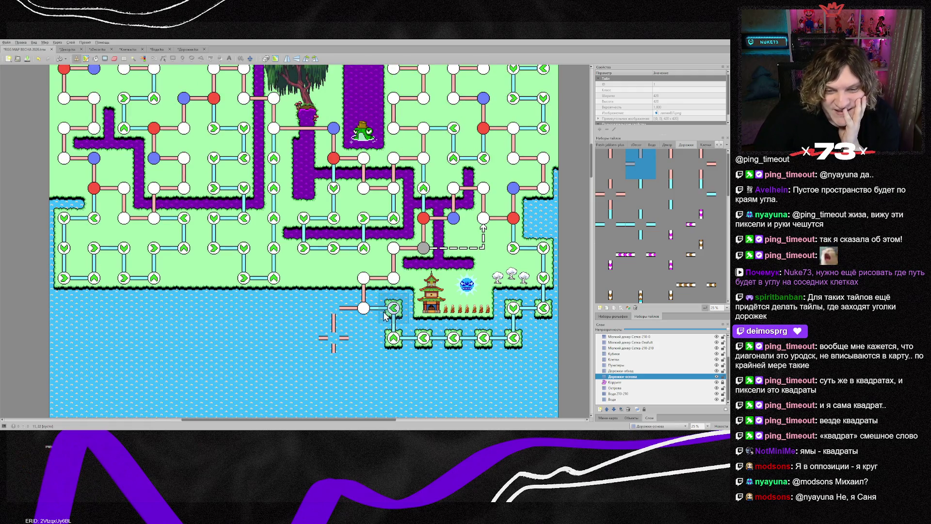
scroll(407, 363, down, 2)
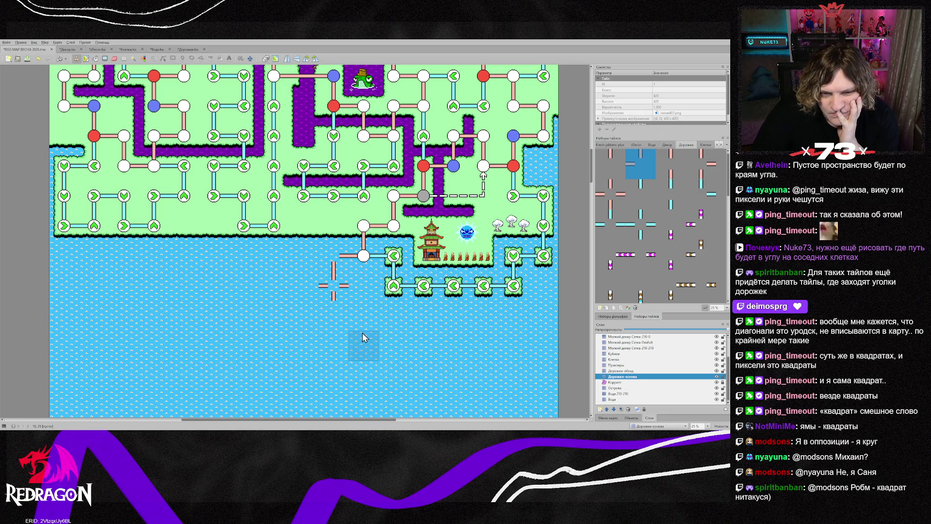
click(622, 360)
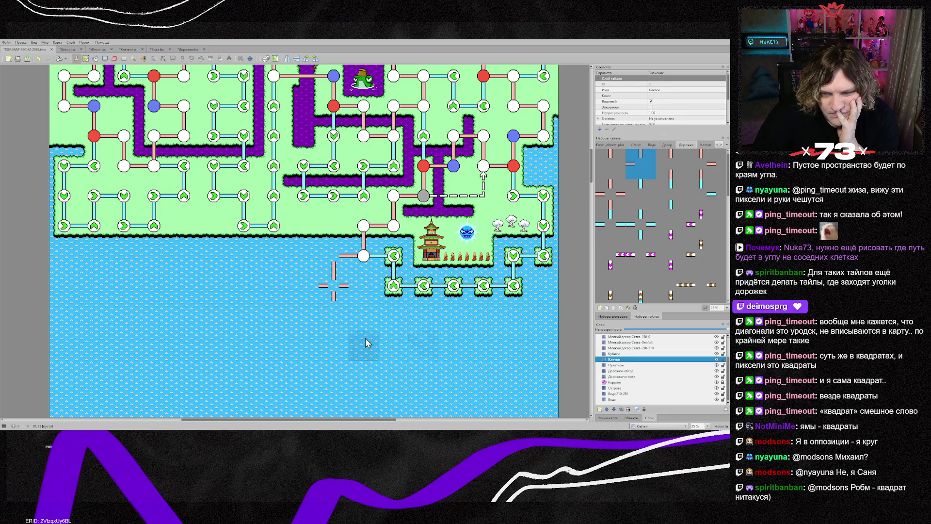
- Stamp a white node at the water path's end and a red node at its crossing, then bring up the Photoshop dice image
right_click(364, 255)
click(333, 256)
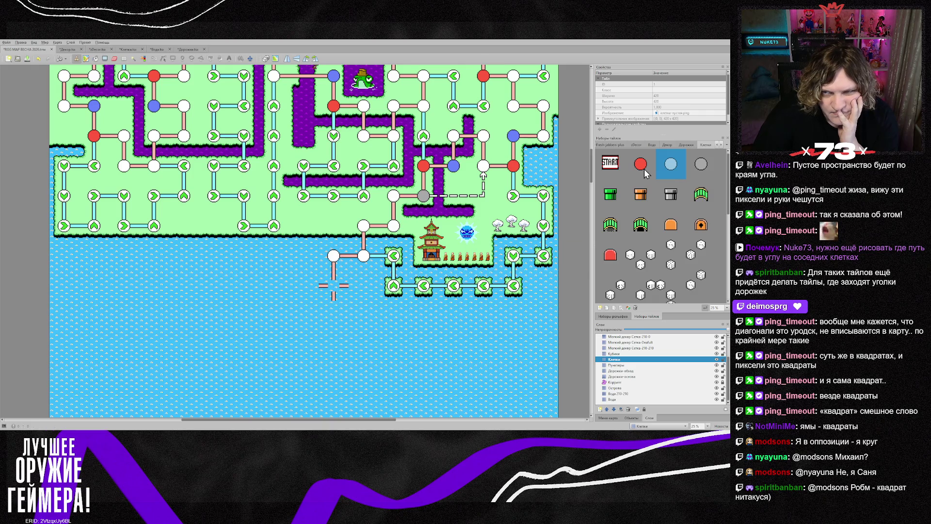
click(323, 289)
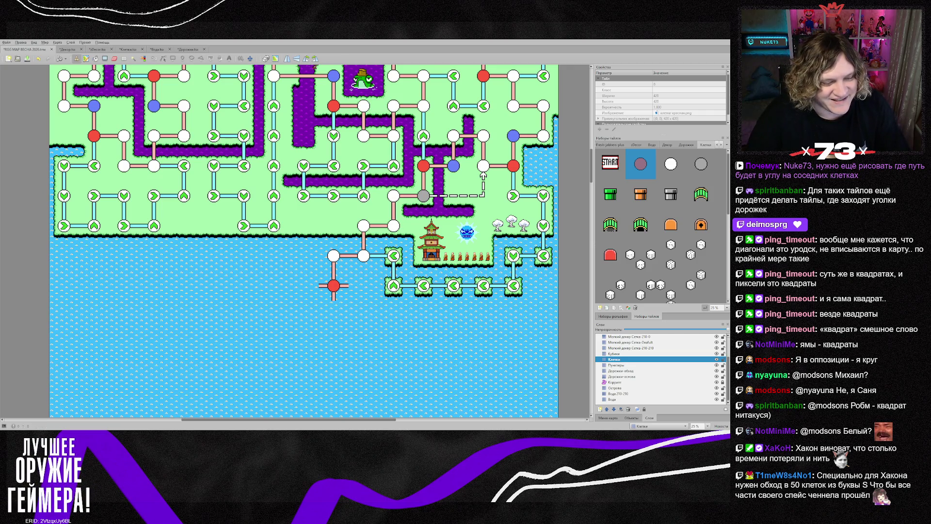
key(alt+Tab)
click(384, 62)
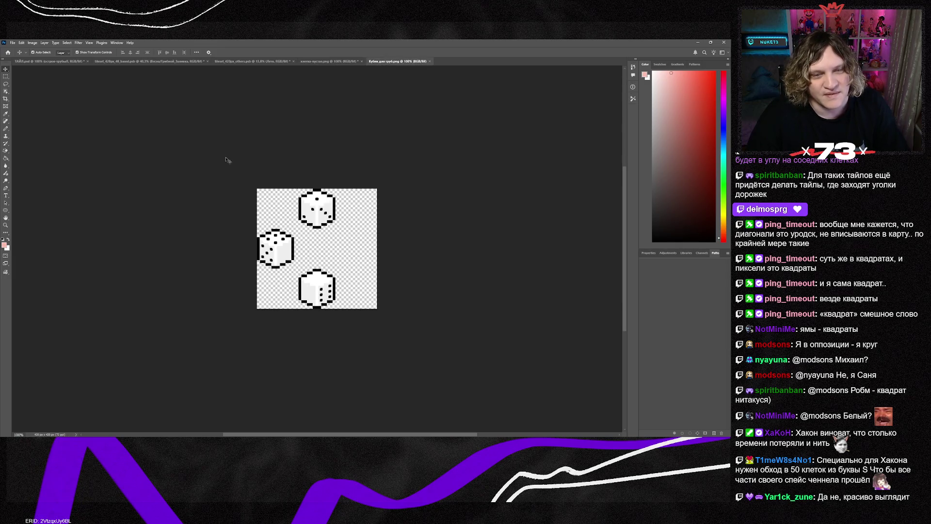
- Choose the Rectangular Marquee tool and close the Кубик для труб.png pipe dice image
click(6, 78)
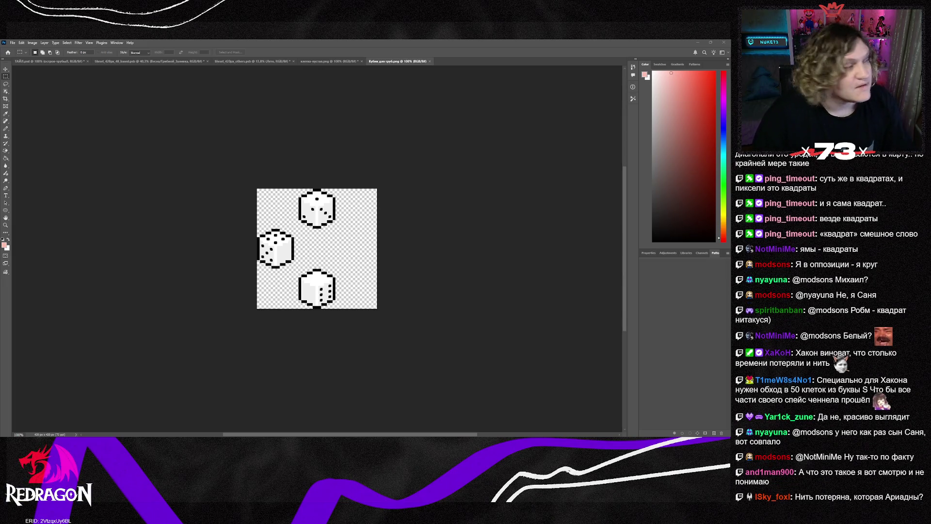
click(430, 61)
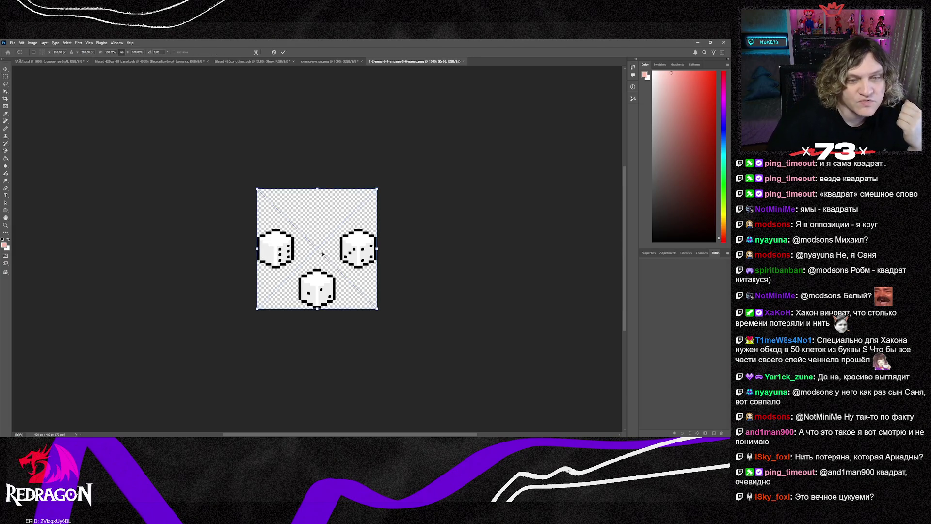
- Move the left die onto the right die's spot and the right die onto the left's
key(v)
drag(277, 258, 360, 258)
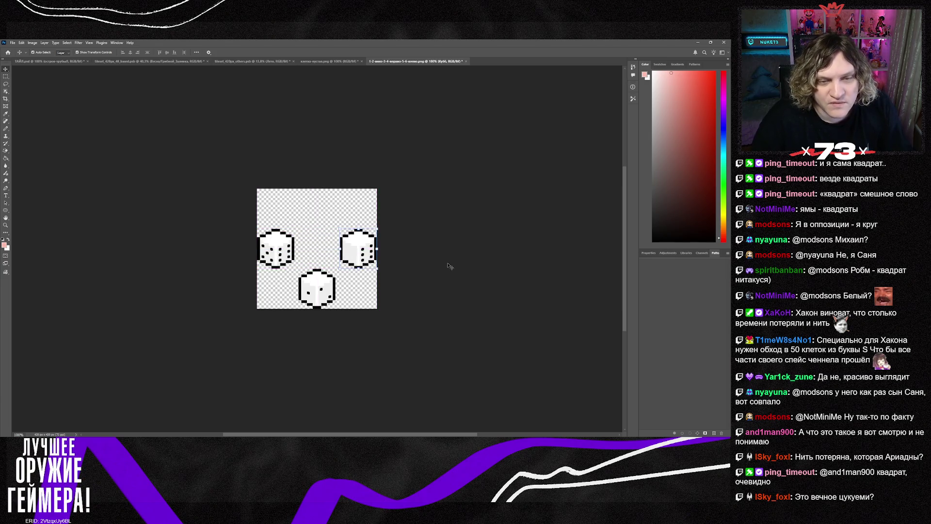
click(447, 266)
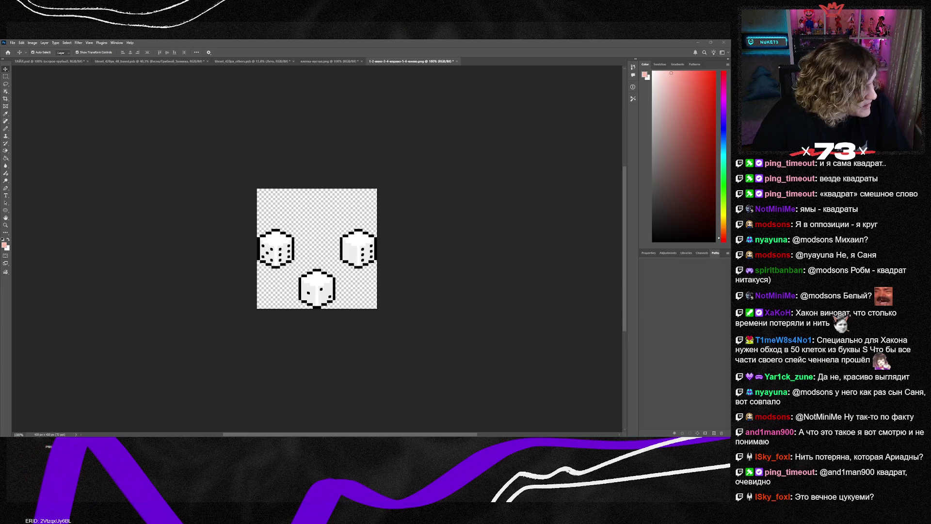
key(ctrl+t)
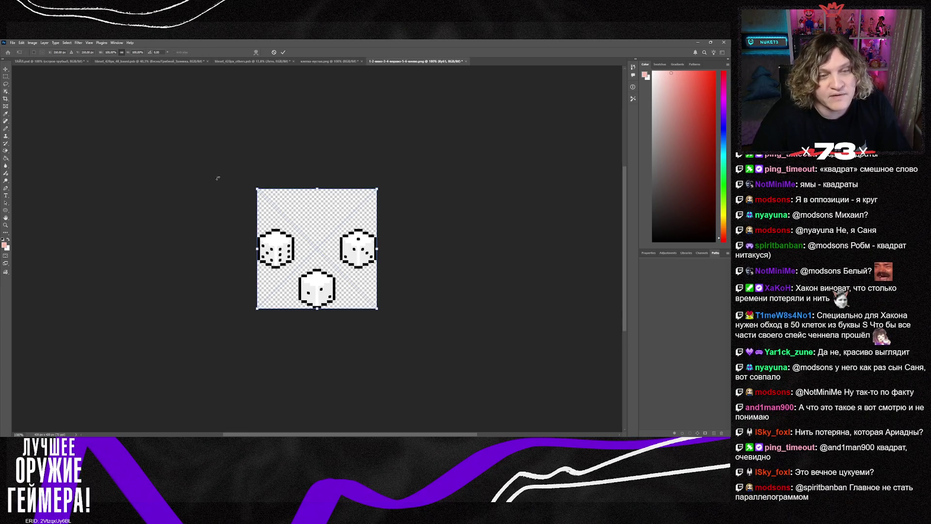
key(Return)
drag(359, 262, 280, 258)
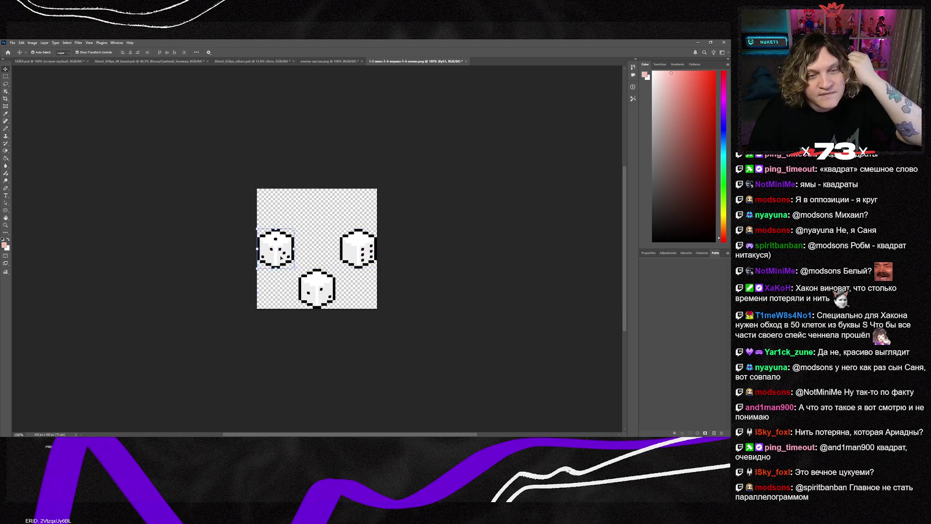
click(425, 321)
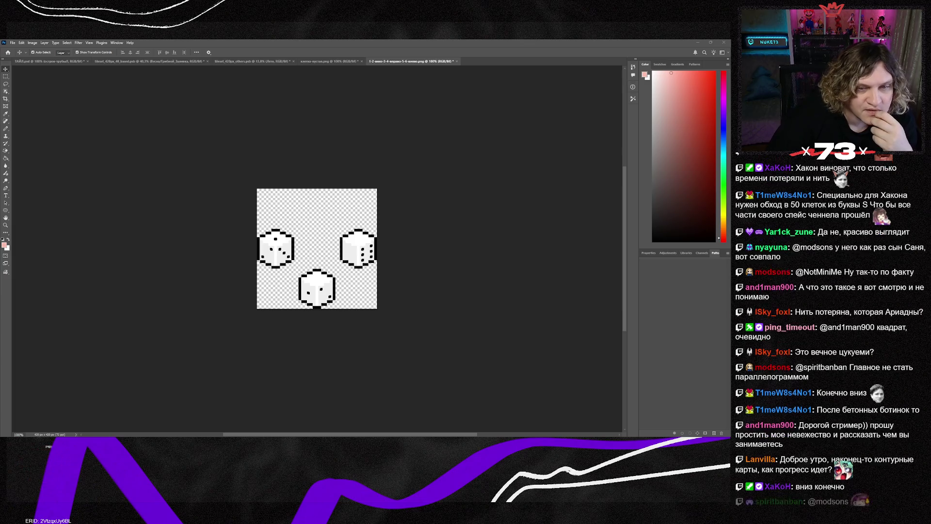
- Paste the copied die, then select the left die and copy it to its own layer
key(ctrl+v)
key(ctrl+t)
key(Return)
click(5, 76)
drag(247, 227, 298, 267)
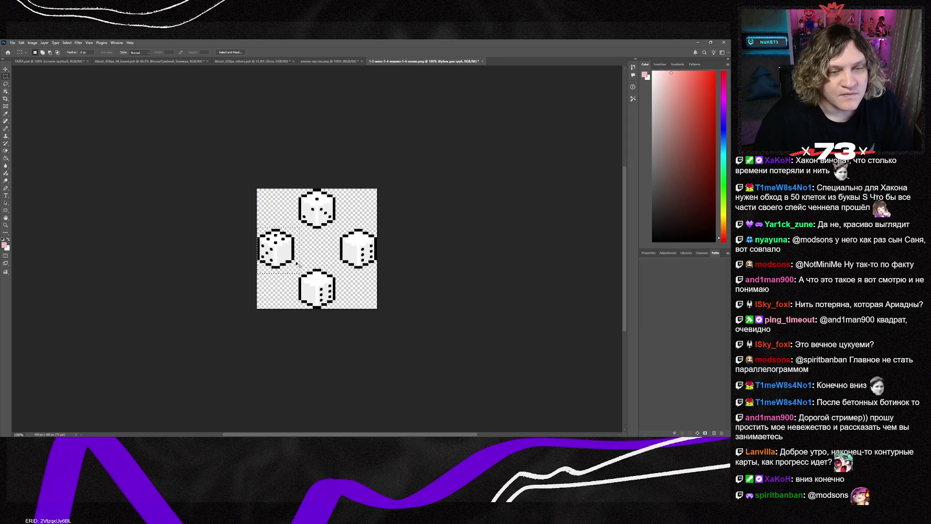
key(ctrl+j)
key(v)
drag(278, 250, 318, 256)
key(ctrl+z)
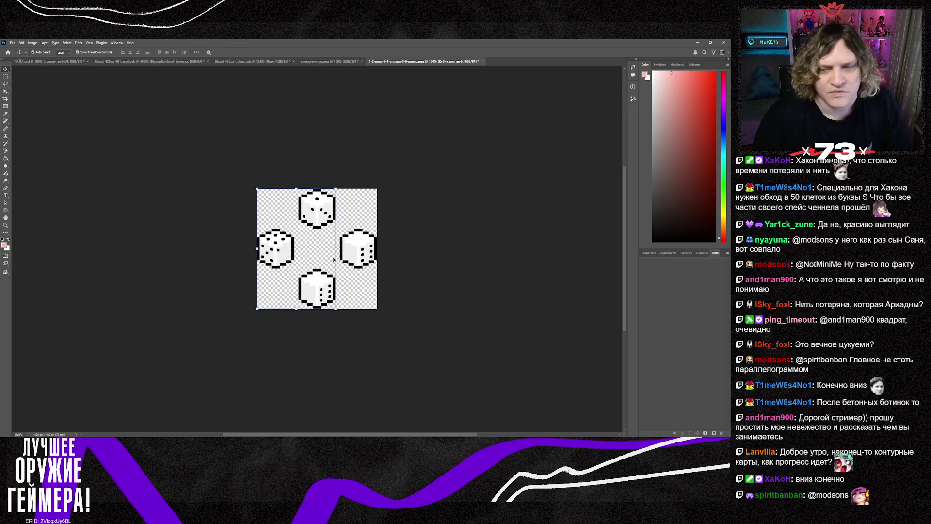
key(ctrl+z)
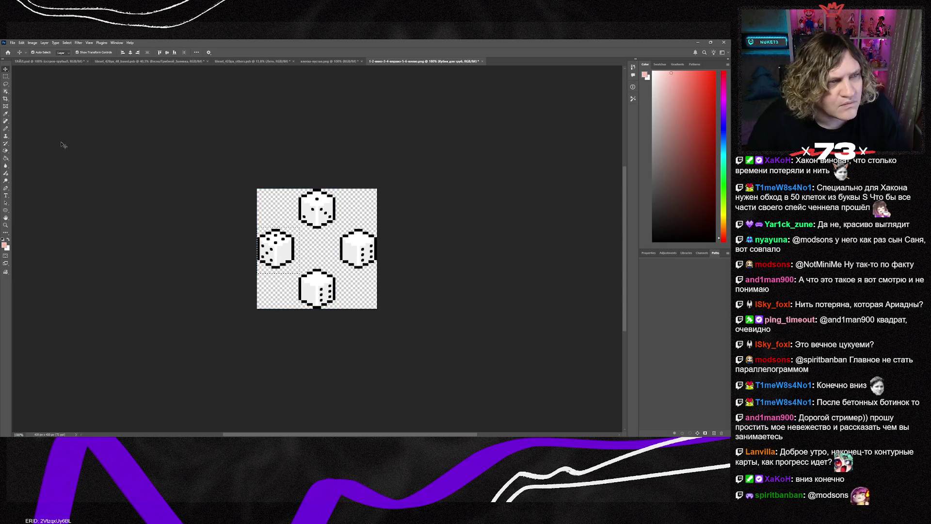
- Place a copy of the left die over the bottom die, delete the pasted top die, and return to Tiled
key(m)
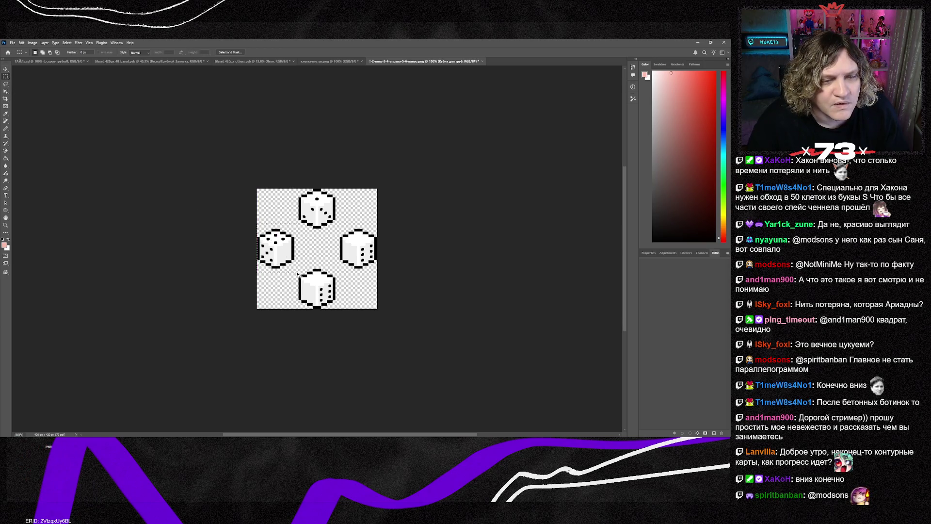
key(ctrl+j)
click(6, 70)
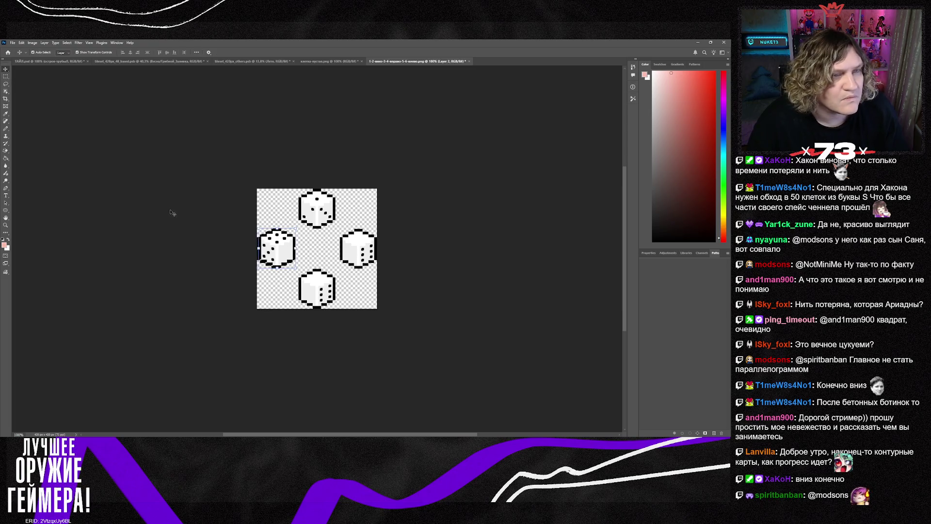
drag(286, 258, 326, 298)
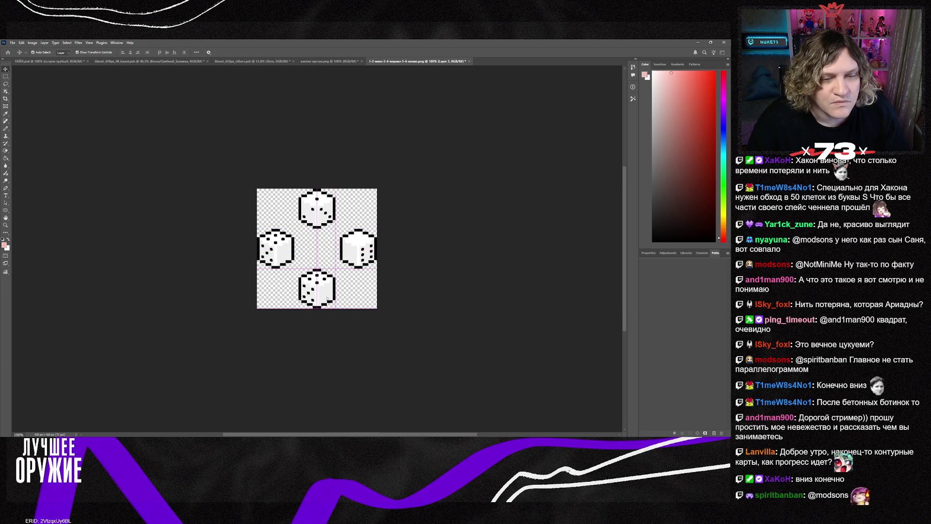
key(ctrl+e)
key(Delete)
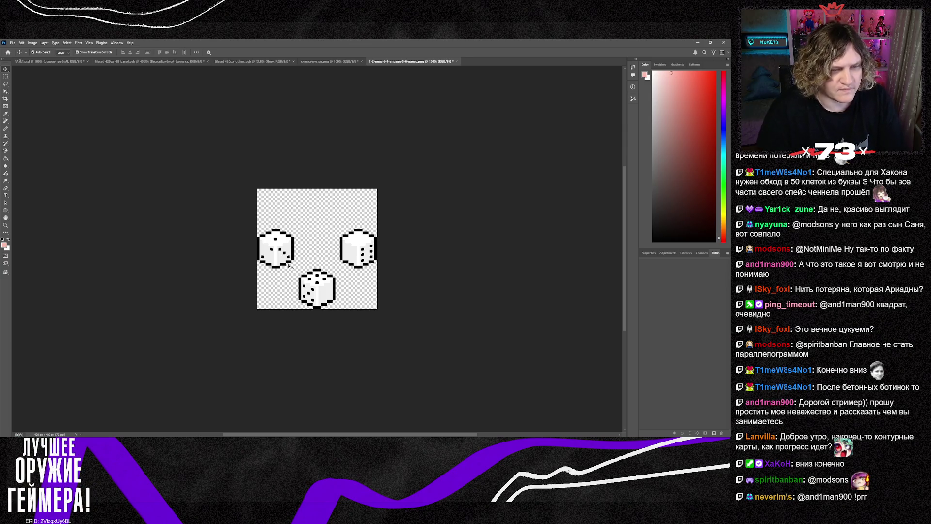
key(alt+Tab)
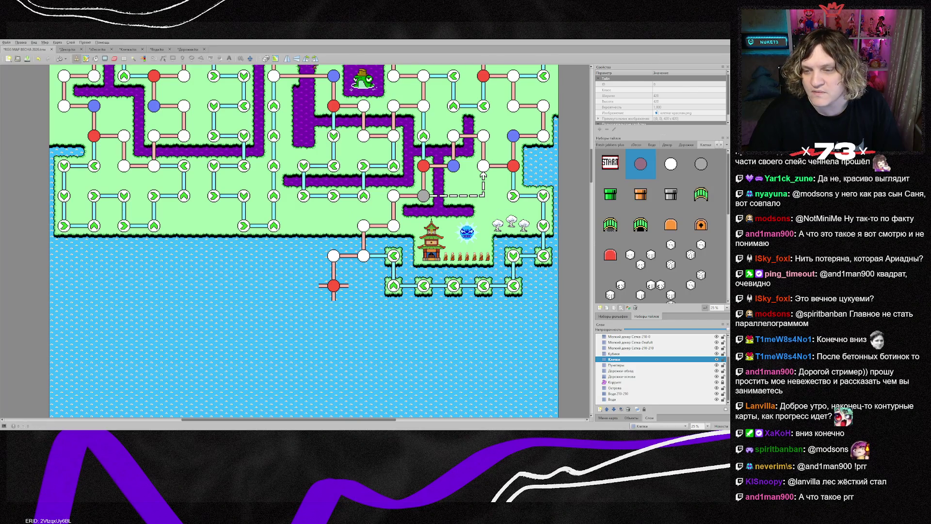
- Pick the dice tile and stamp it on the Кубики layer beside the red lake node
click(128, 48)
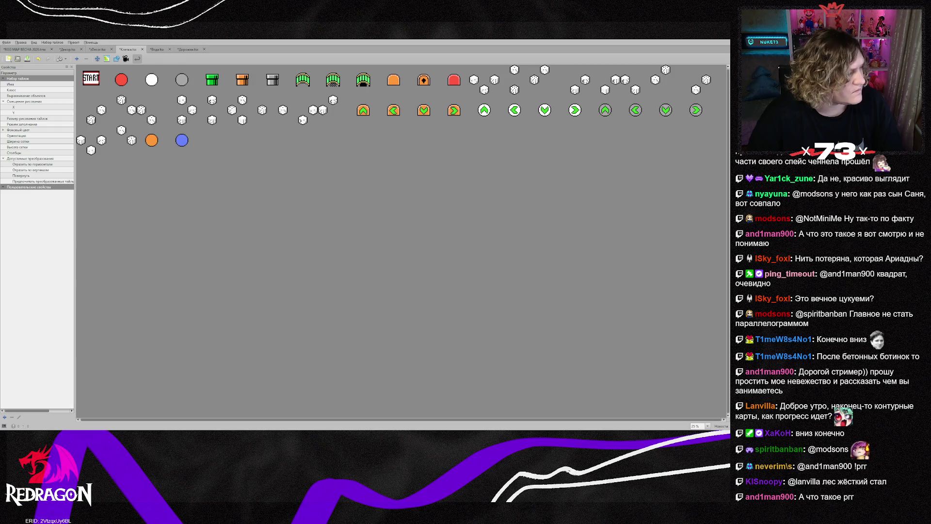
click(25, 49)
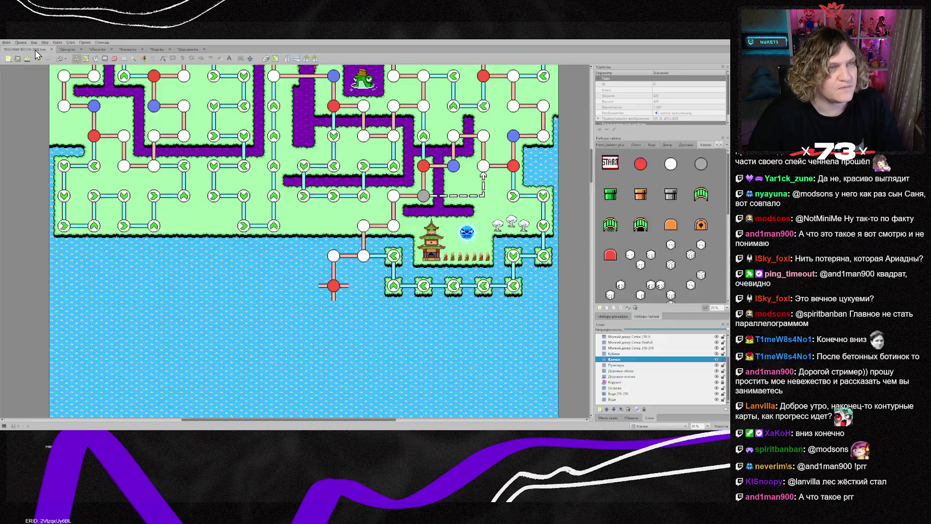
scroll(678, 266, down, 3)
click(684, 290)
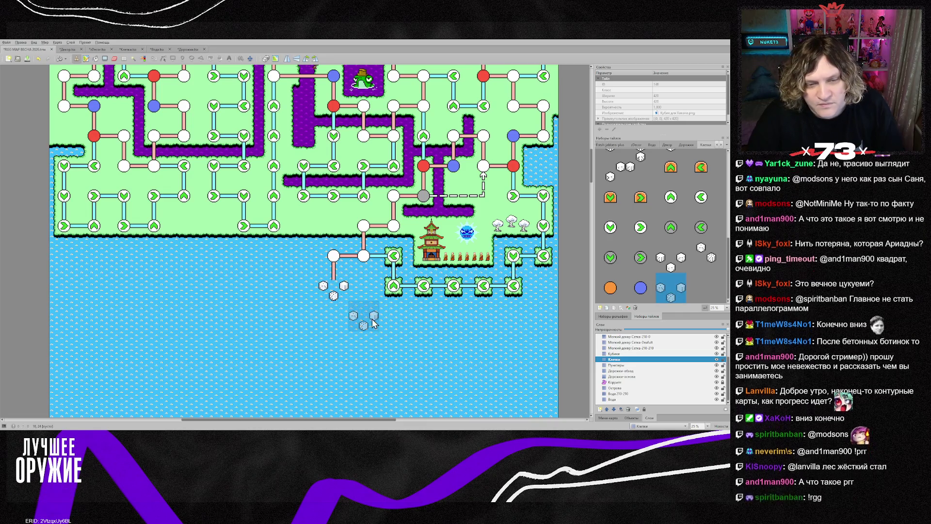
click(614, 353)
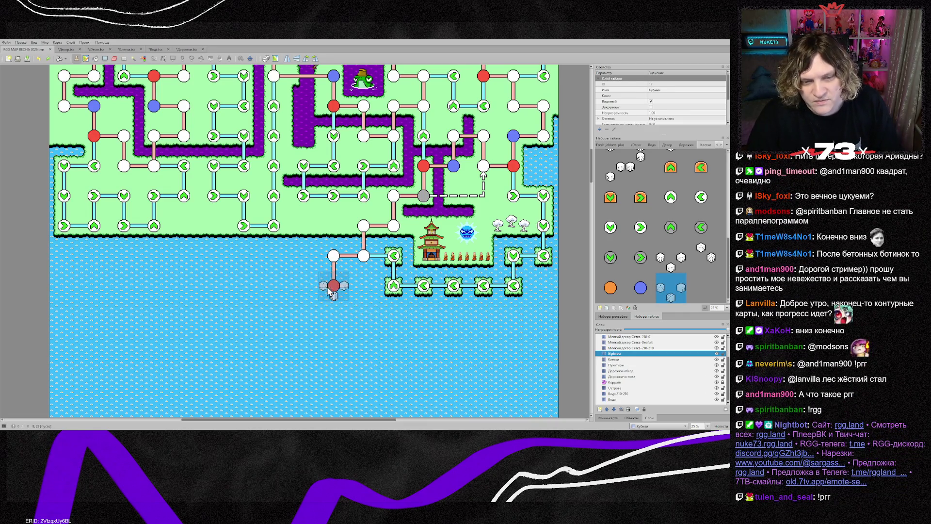
click(344, 297)
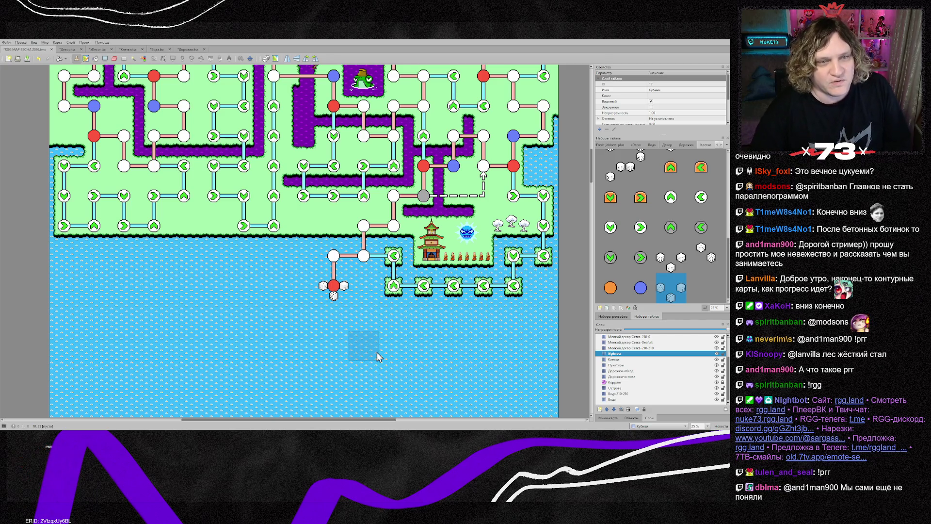
scroll(289, 302, up, 2)
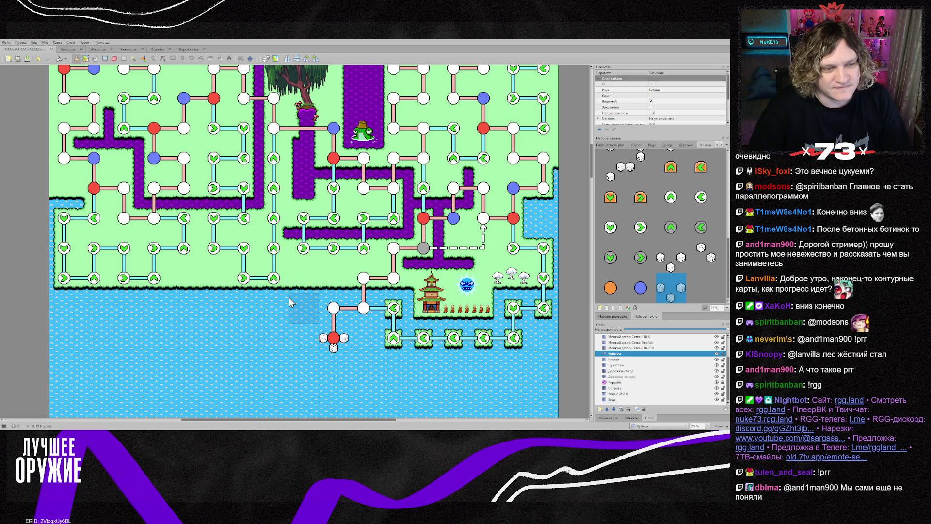
- On the Дорожки-обход layer, pick and rotate connector tiles taken from the map
scroll(289, 310, up, 4)
scroll(285, 333, down, 2)
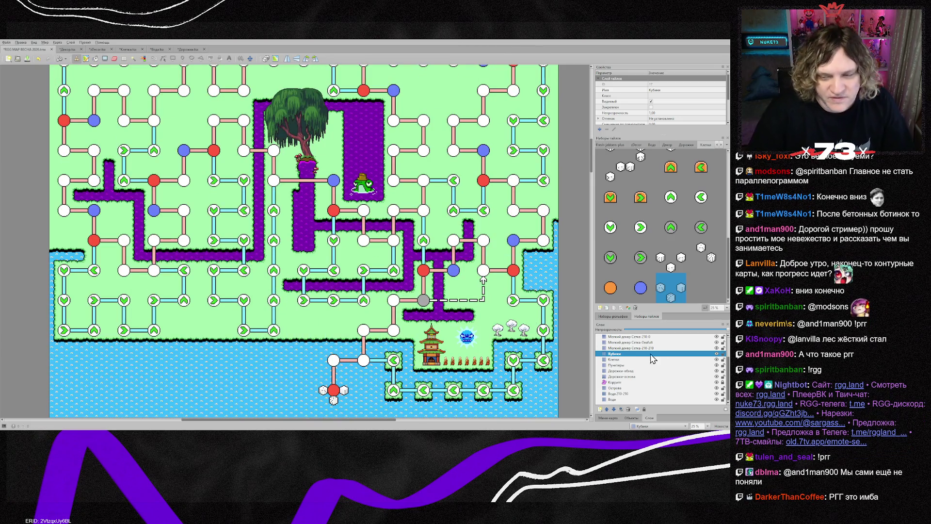
key(ctrl+Page_Down)
key(ctrl+Page_Down)
key(ctrl+Page_Down)
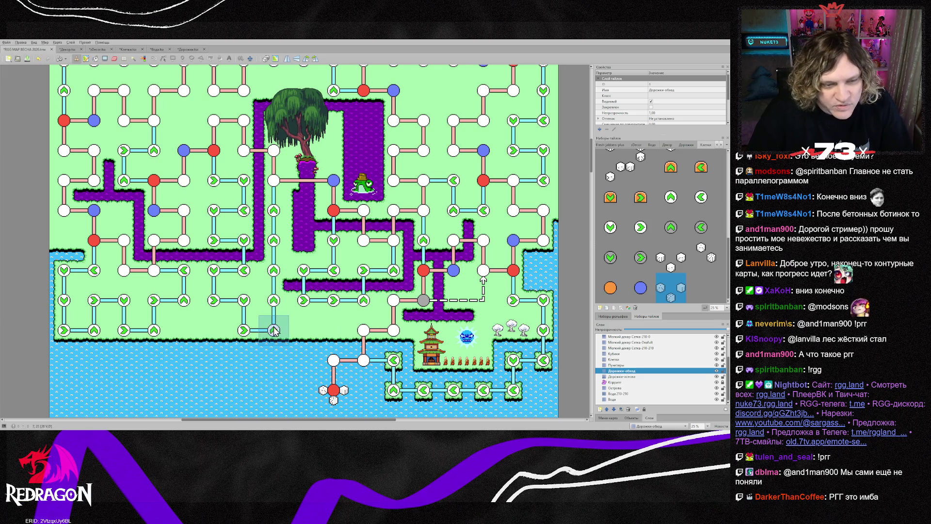
right_click(282, 314)
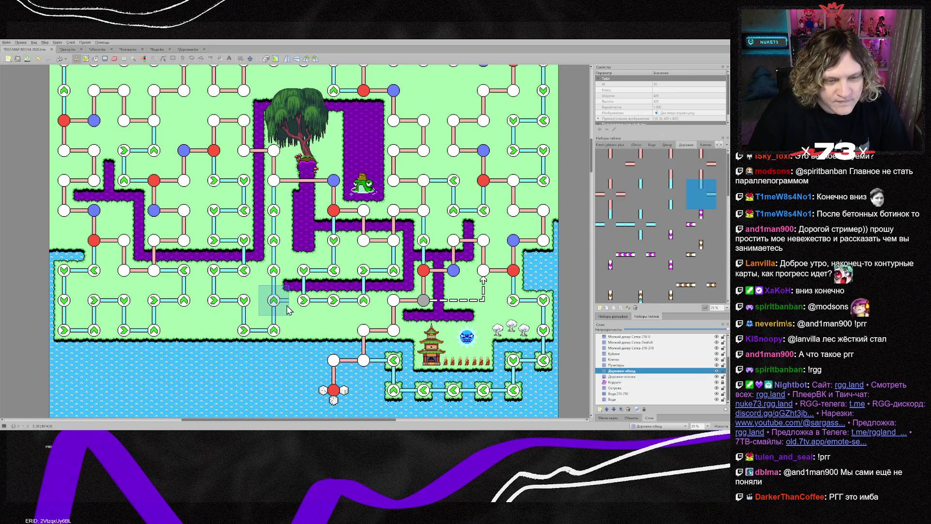
key(z)
key(z)
key(z)
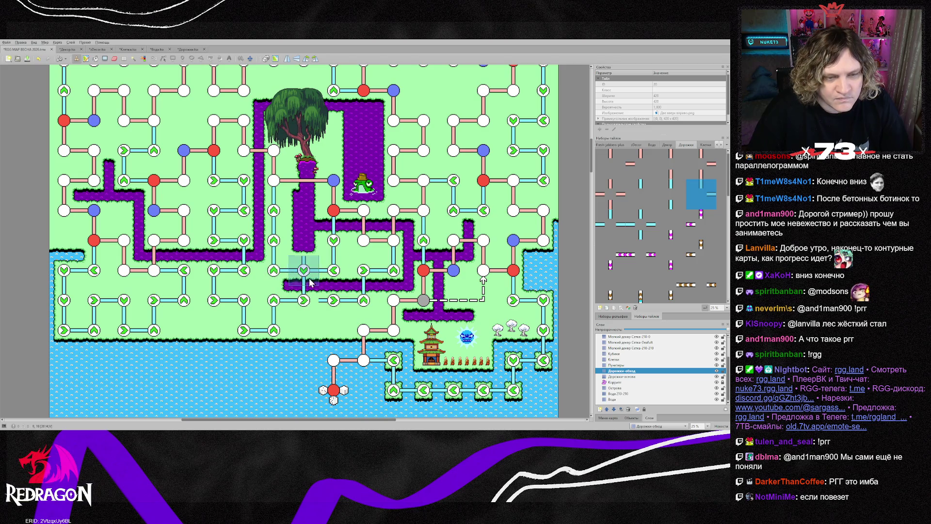
right_click(336, 245)
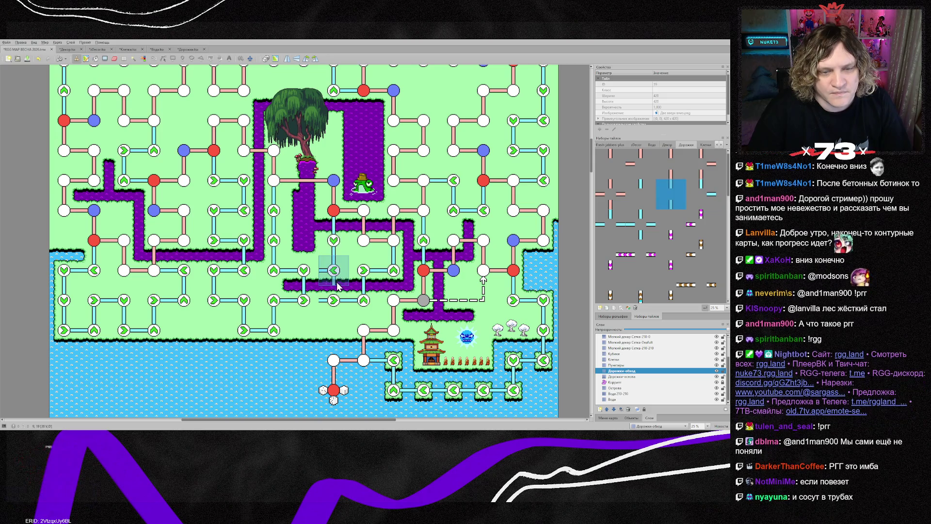
right_click(339, 309)
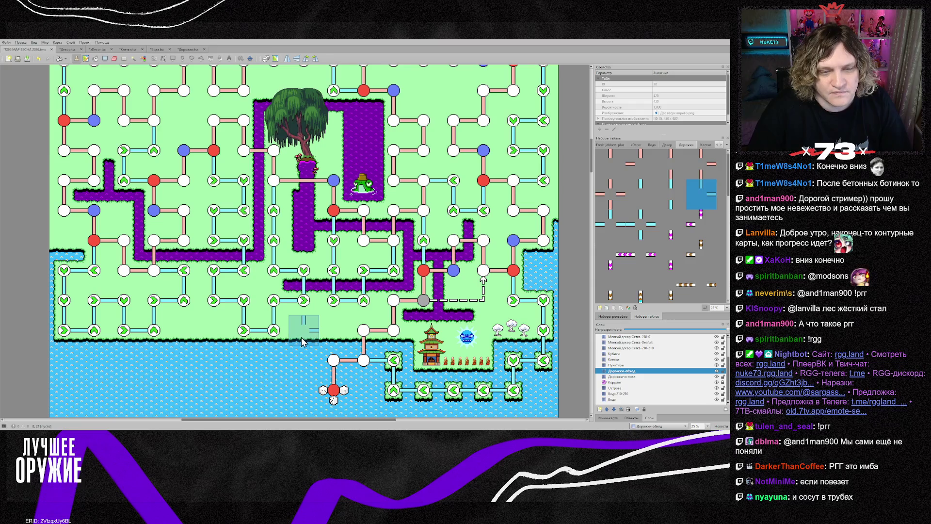
- On the Клетки layer, stamp a left-pointing arrow node beside the purple river
click(622, 360)
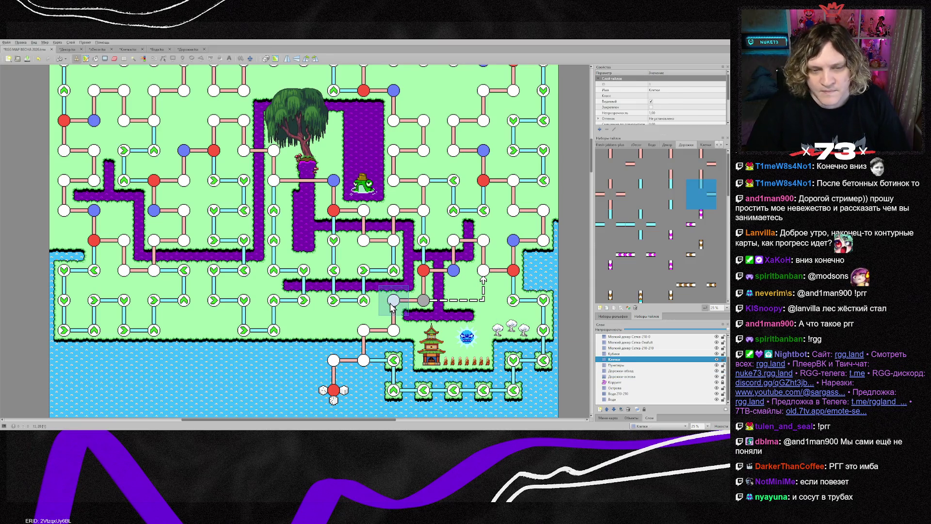
right_click(304, 270)
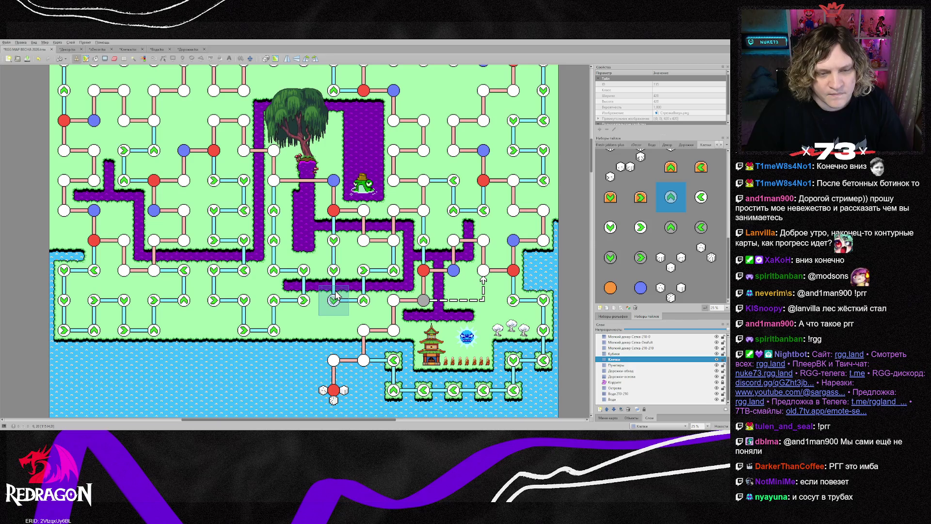
key(z)
click(305, 273)
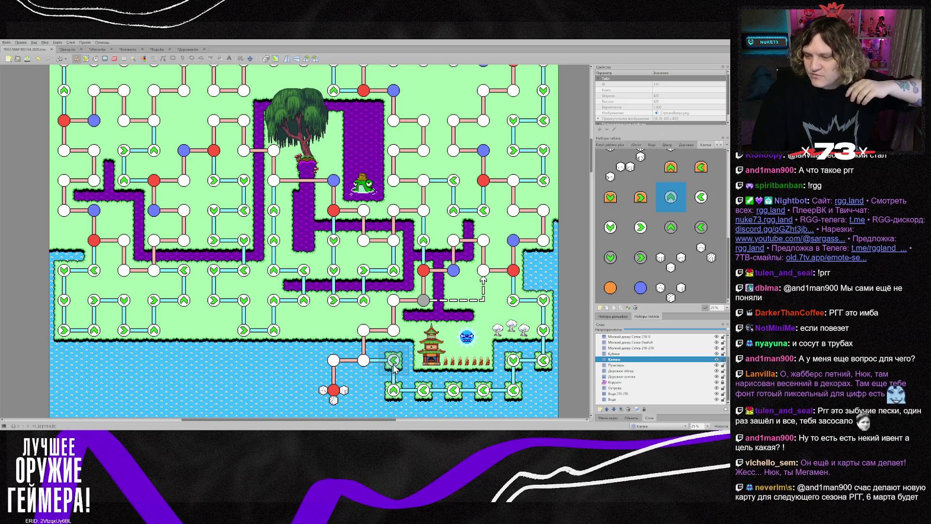
scroll(394, 369, up, 4)
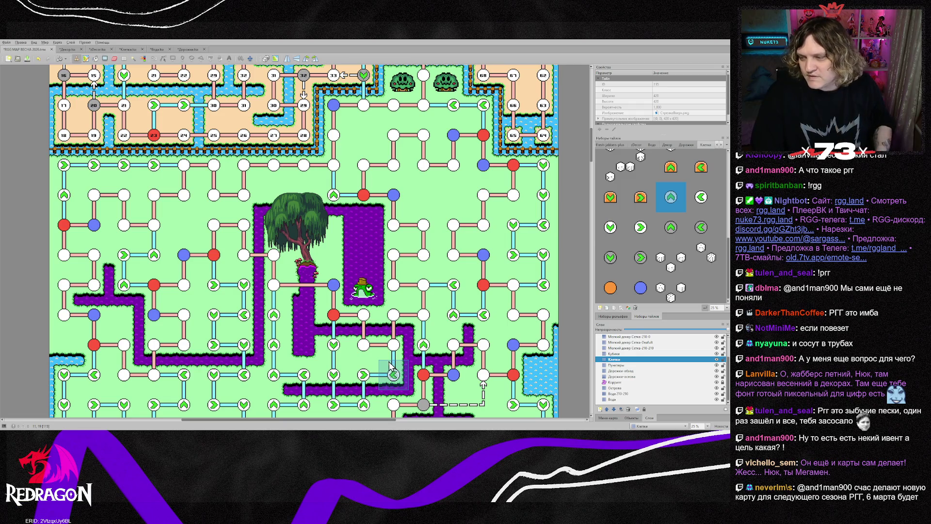
scroll(380, 347, up, 2)
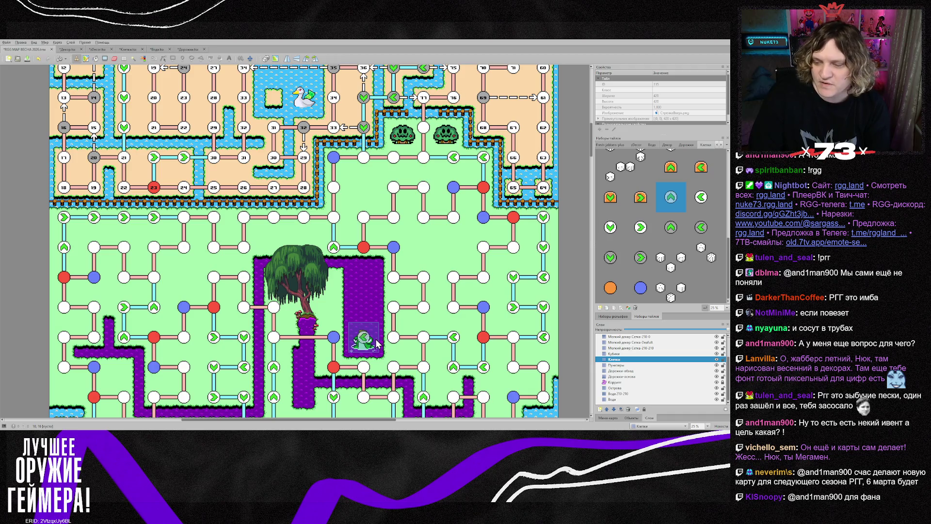
scroll(378, 343, up, 8)
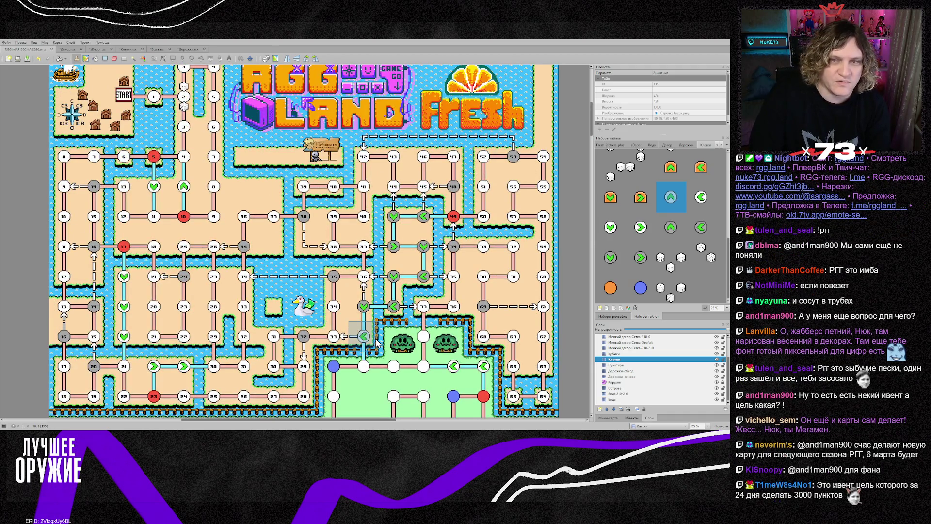
scroll(377, 343, up, 2)
scroll(377, 342, down, 10)
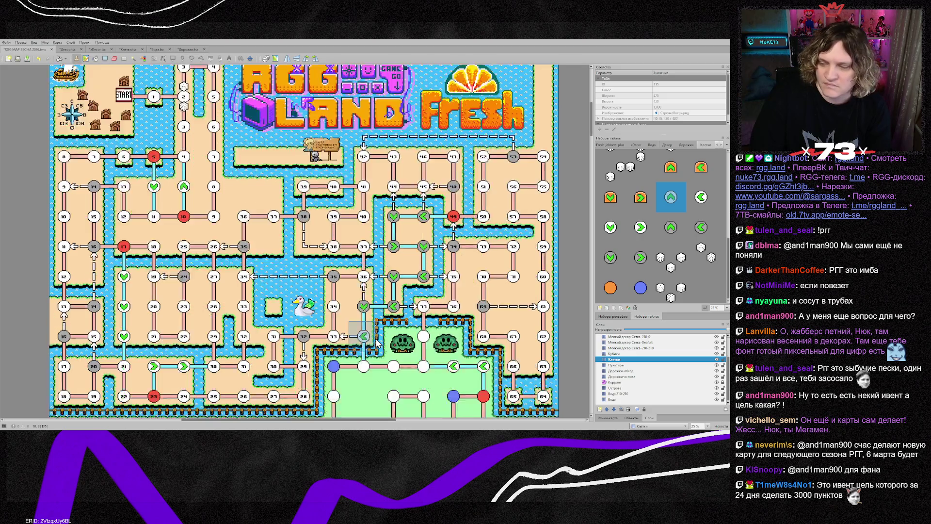
scroll(377, 343, down, 4)
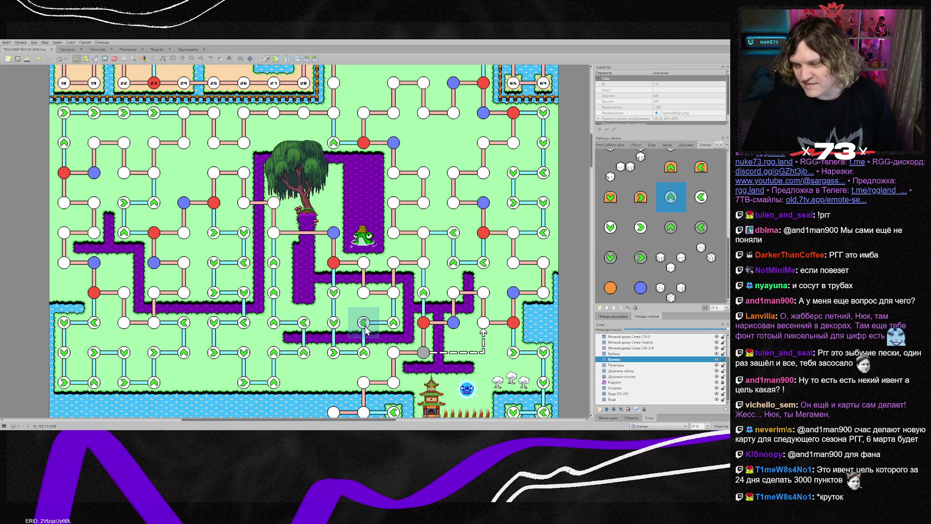
scroll(364, 325, down, 3)
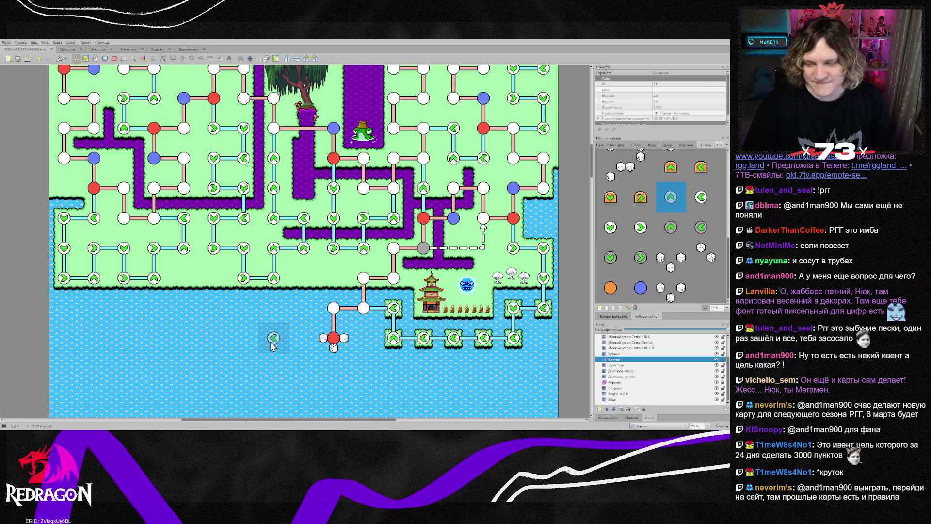
scroll(271, 345, down, 2)
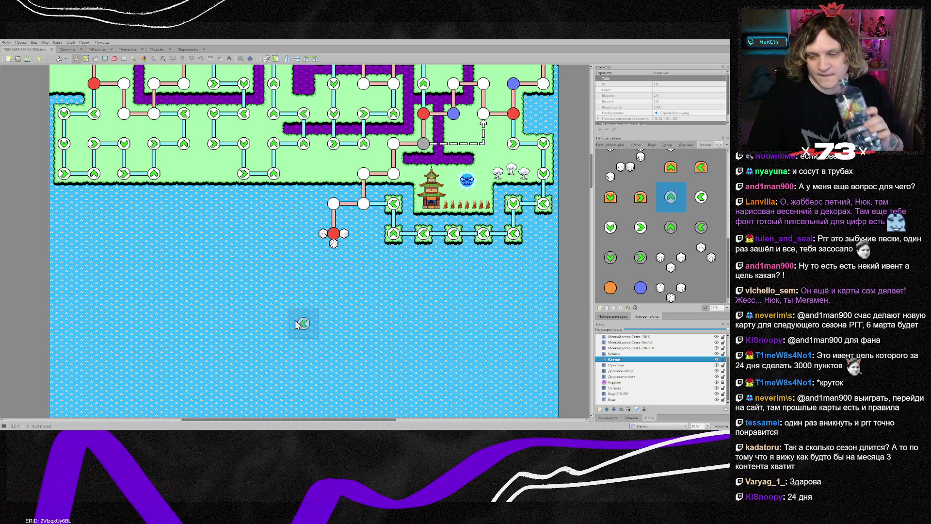
scroll(295, 322, up, 4)
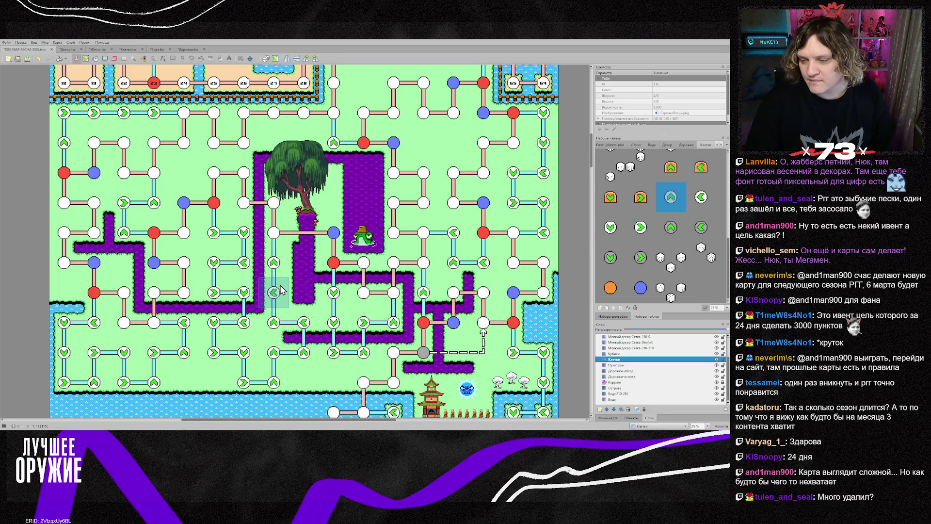
scroll(280, 286, down, 5)
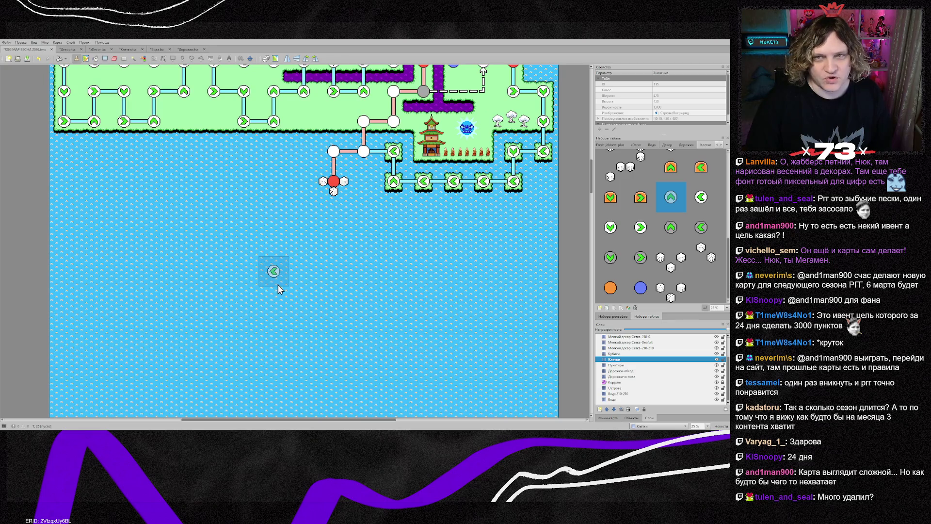
scroll(277, 284, up, 1)
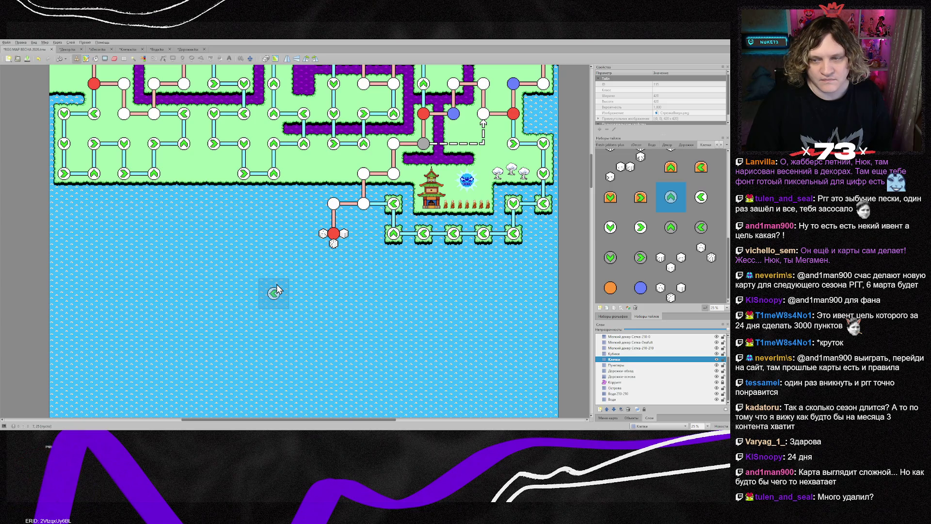
scroll(276, 289, up, 1)
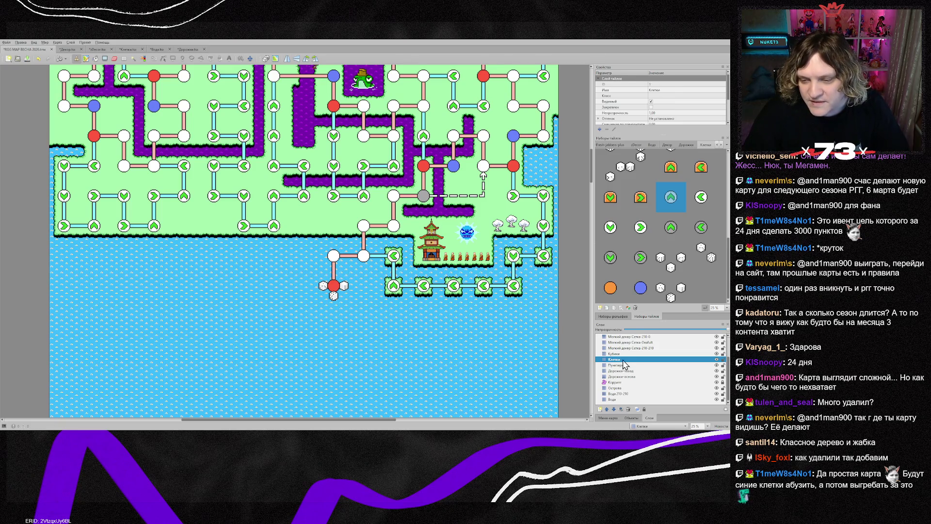
scroll(642, 220, down, 5)
scroll(643, 220, up, 2)
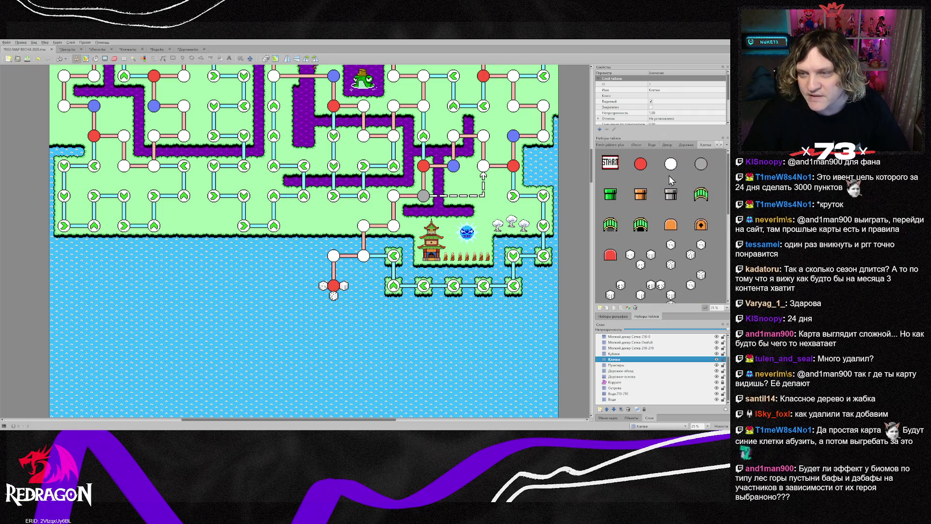
- Stamp six white circle nodes leftward across the lake, then two more heading down
click(670, 164)
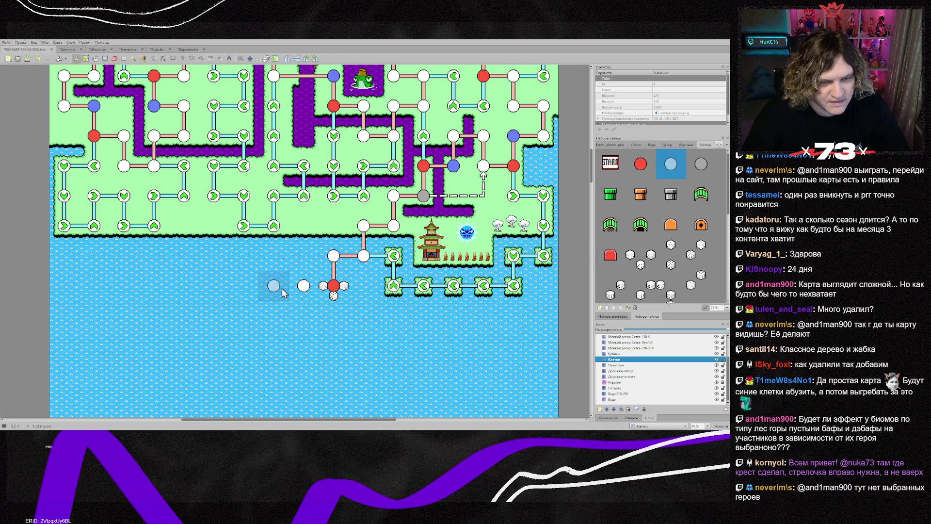
click(274, 257)
click(246, 263)
click(213, 257)
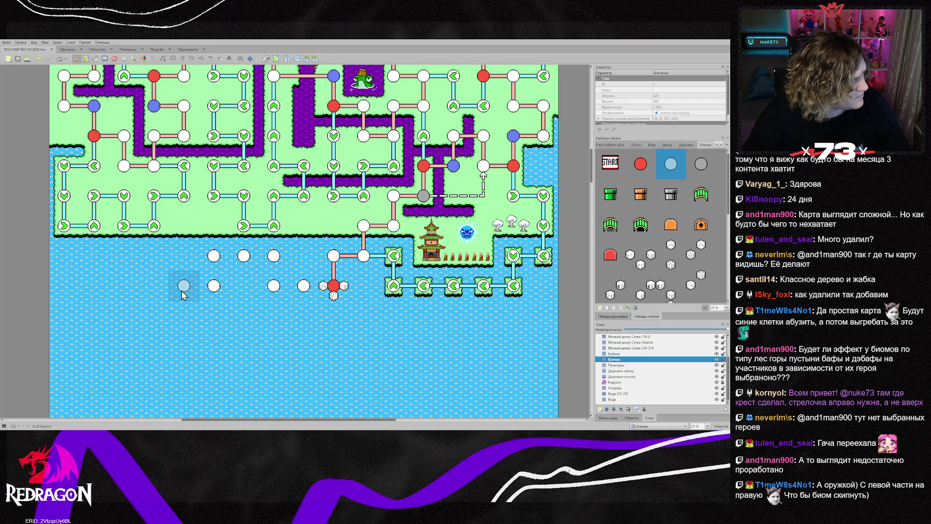
click(184, 255)
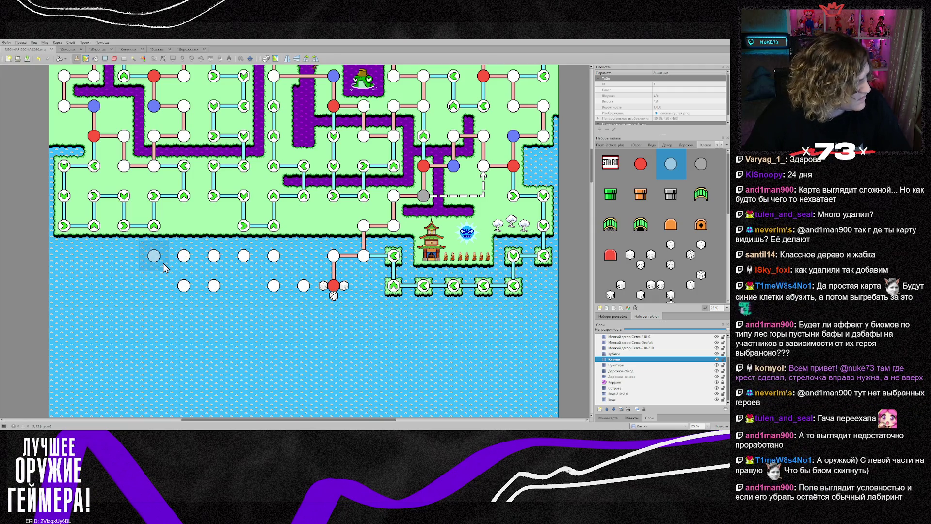
click(164, 267)
click(132, 264)
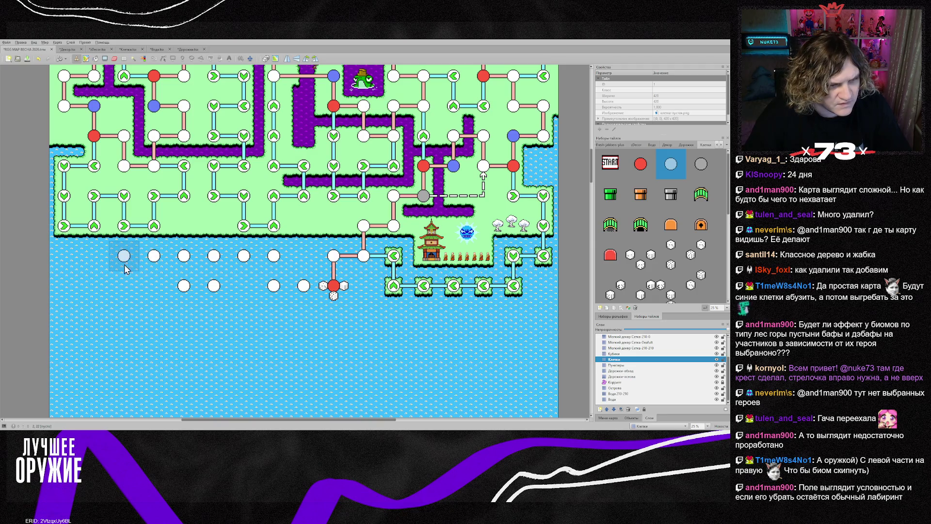
click(121, 290)
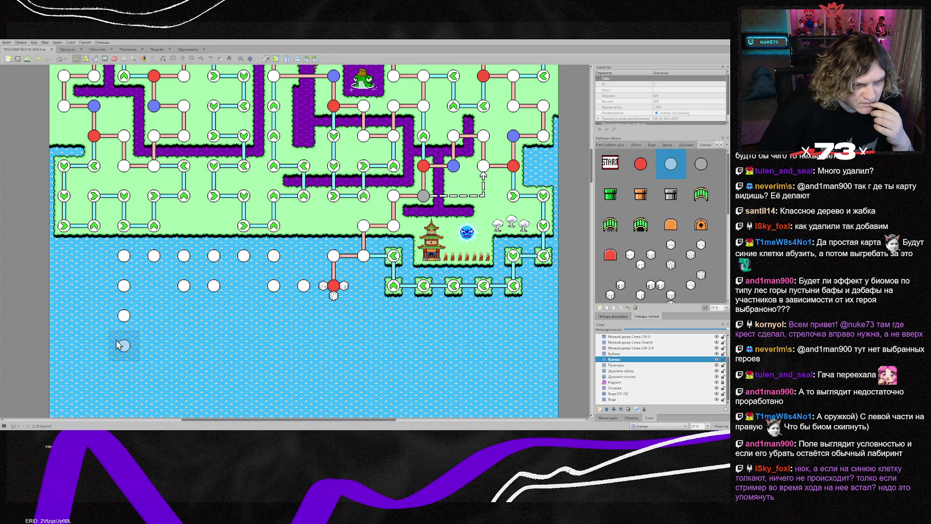
click(135, 321)
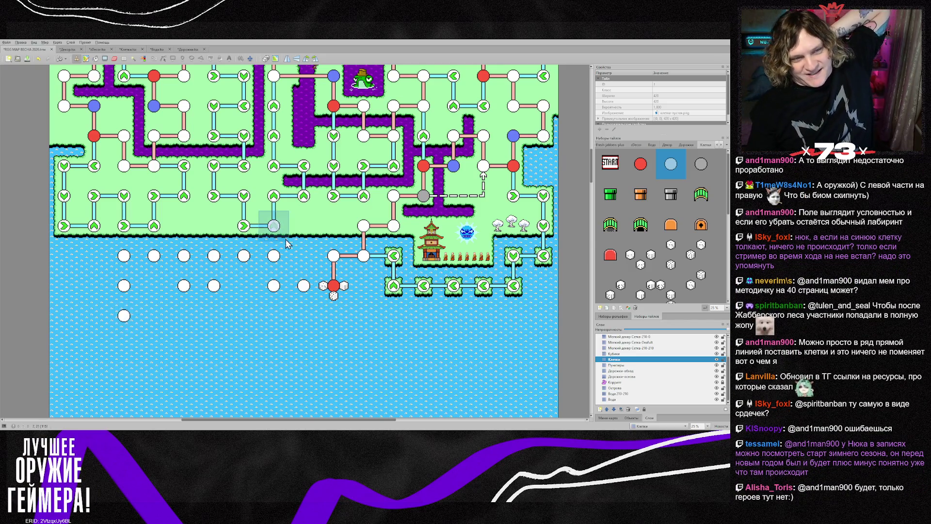
scroll(276, 228, up, 5)
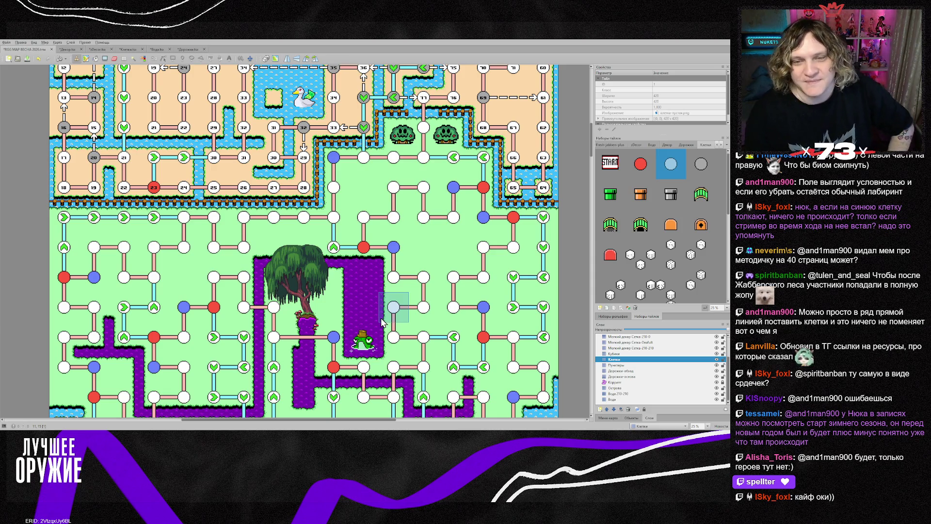
scroll(382, 323, down, 5)
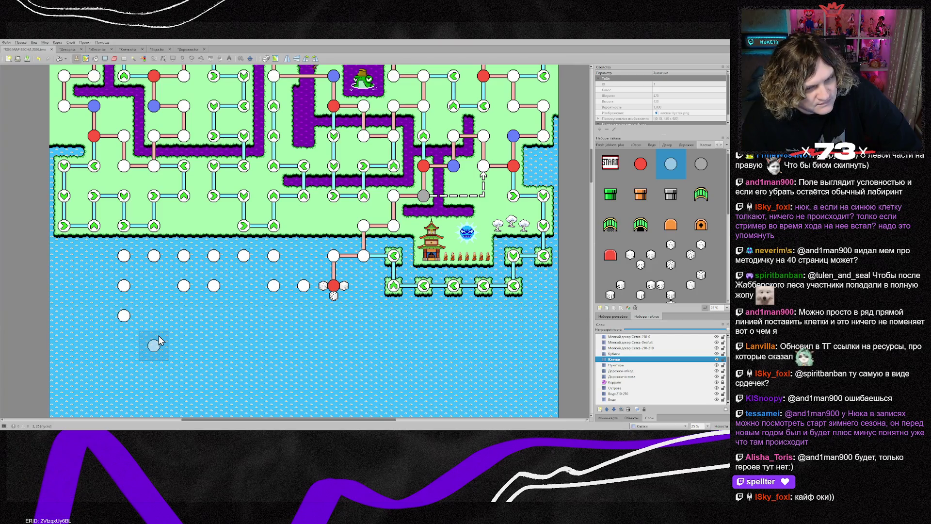
- Make Дорожки-обход the active layer and select a rainbow connector tile from the Дорожки tileset
click(633, 371)
click(685, 146)
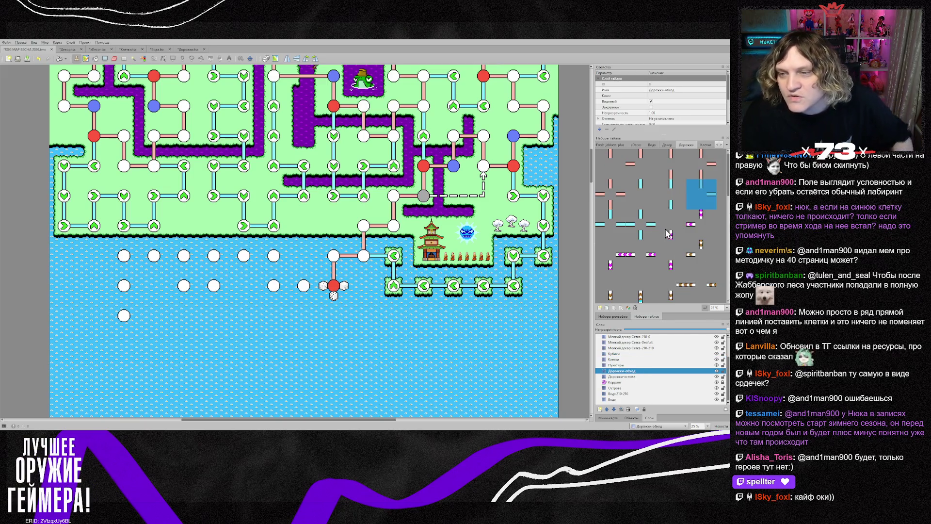
scroll(664, 244, up, 2)
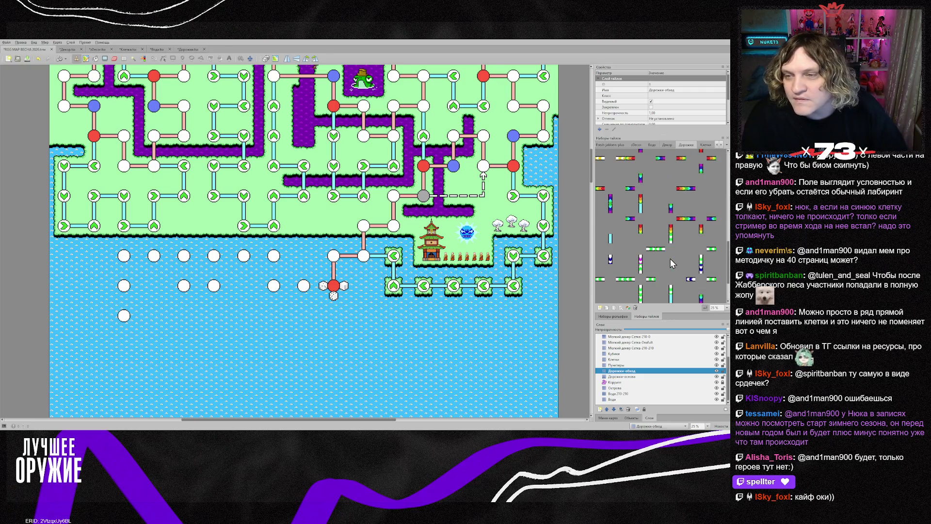
scroll(641, 212, up, 2)
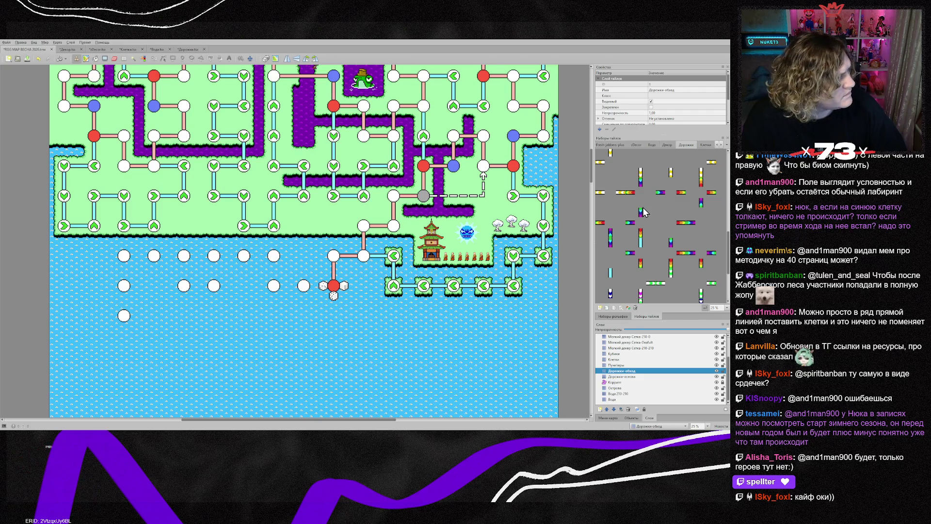
scroll(672, 257, down, 2)
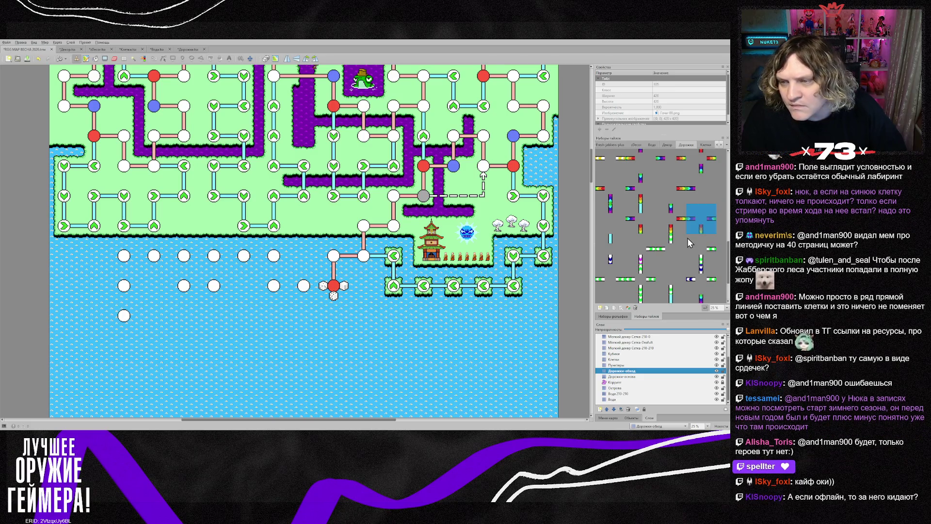
click(649, 236)
scroll(647, 238, up, 4)
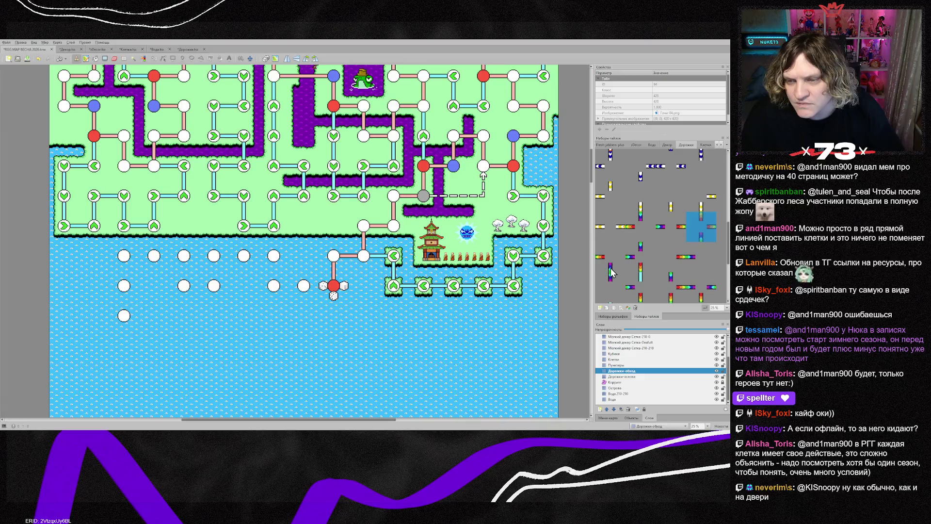
click(611, 264)
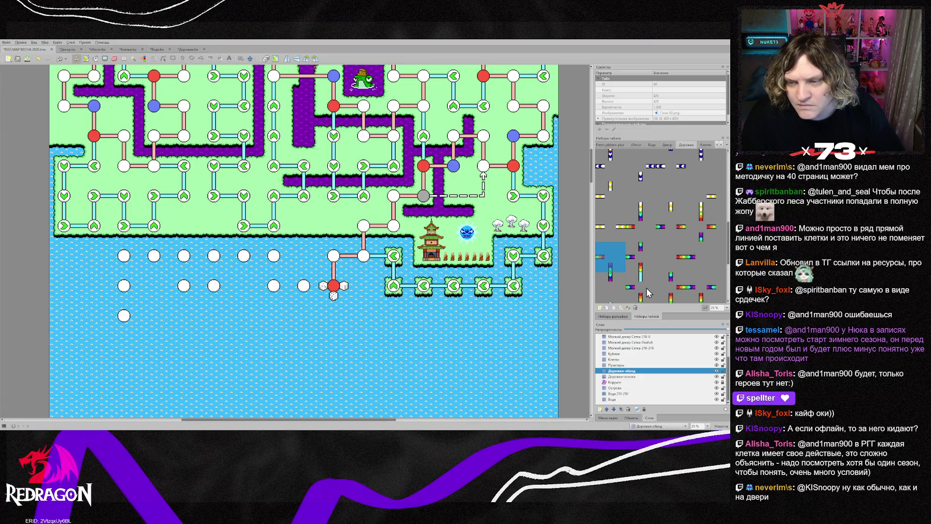
scroll(640, 272, down, 2)
click(694, 224)
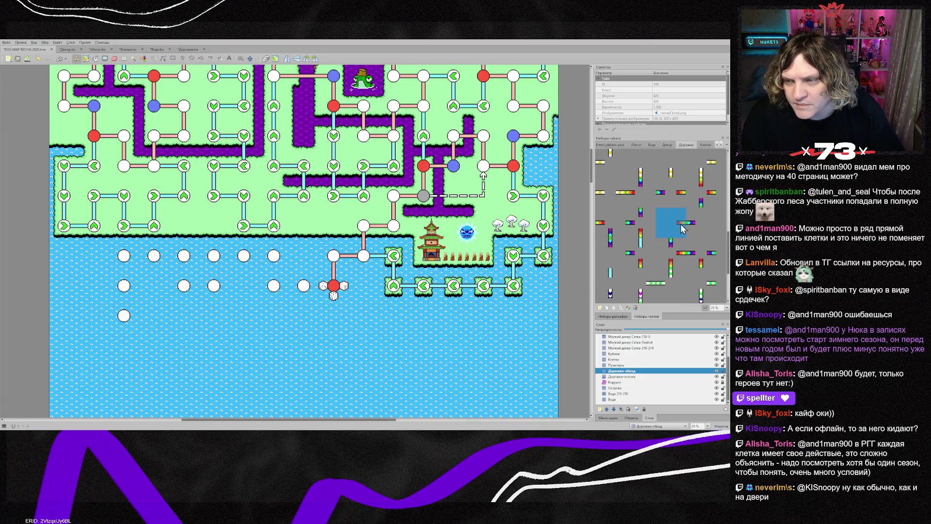
- Place rainbow connectors and a corner linking the lake nodes nearest the red node
click(641, 192)
click(670, 193)
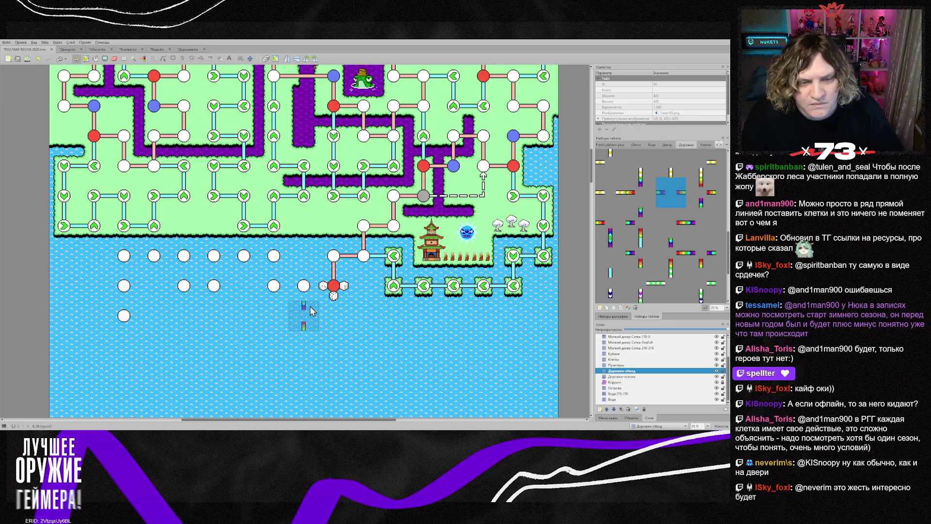
click(305, 288)
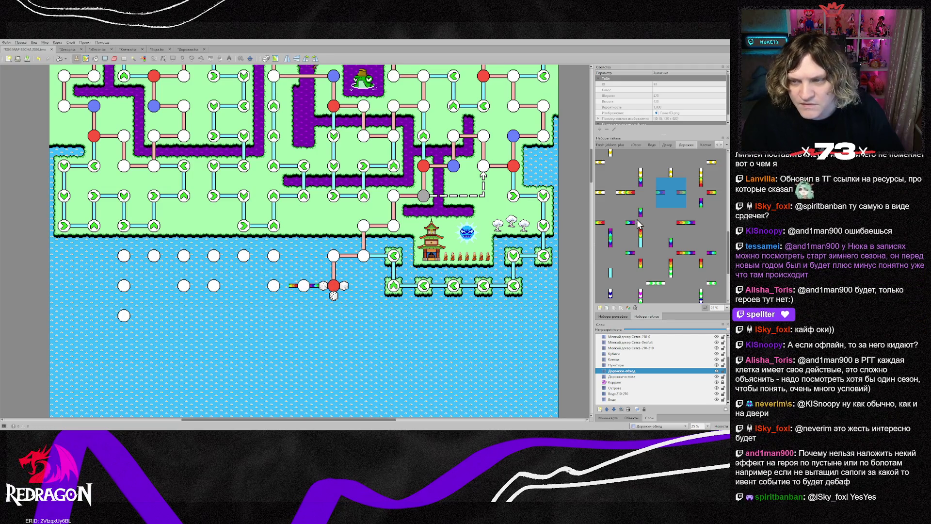
click(607, 228)
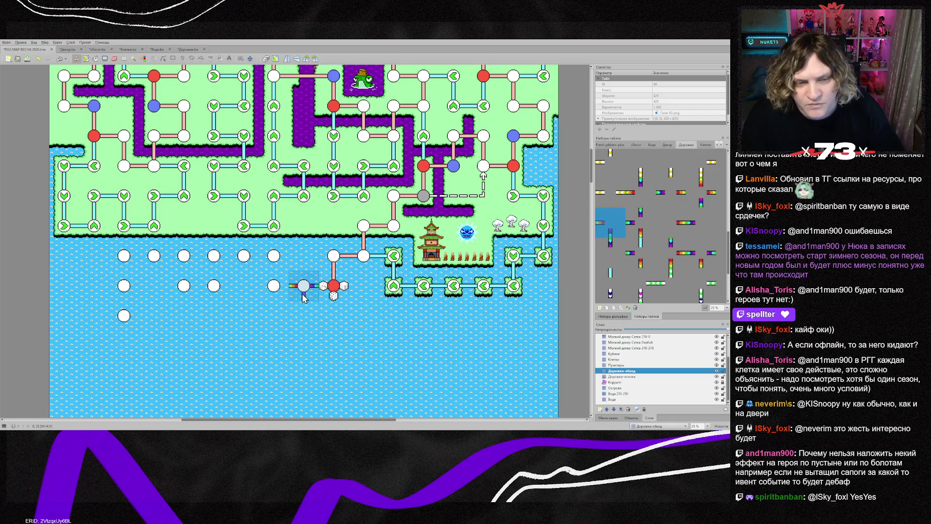
click(275, 300)
click(280, 272)
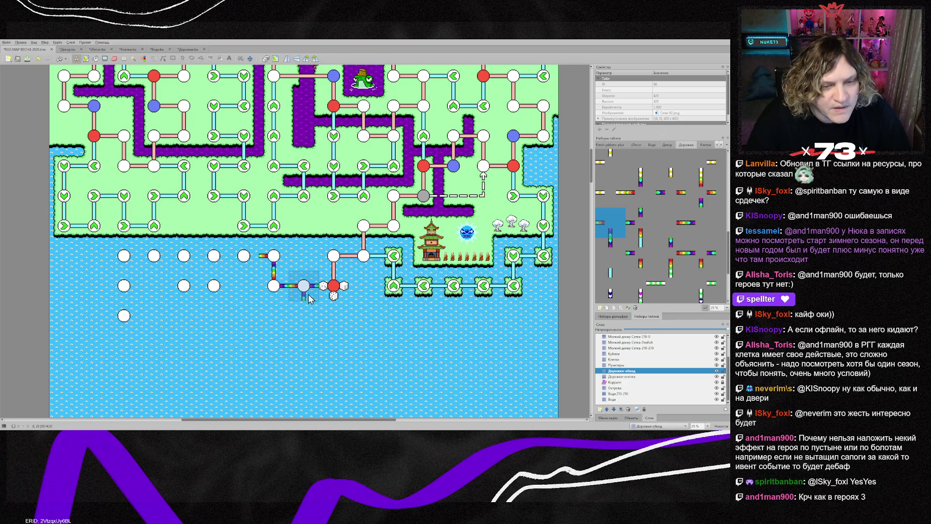
right_click(311, 291)
click(258, 271)
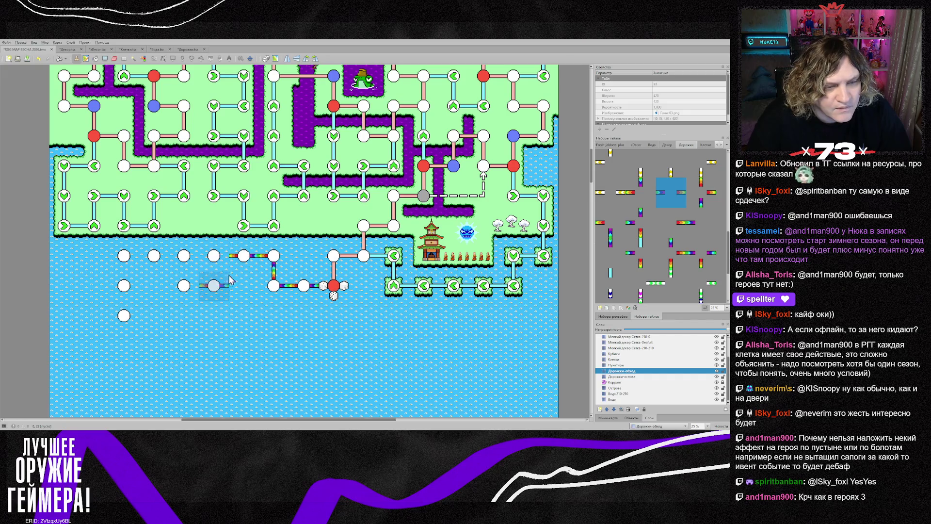
- Extend the rainbow path left along the top row of white nodes
right_click(271, 264)
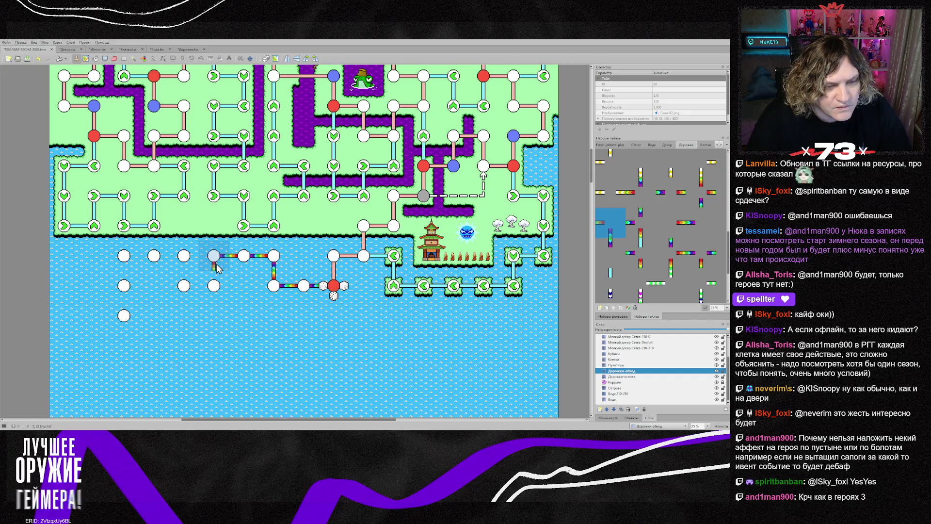
click(216, 265)
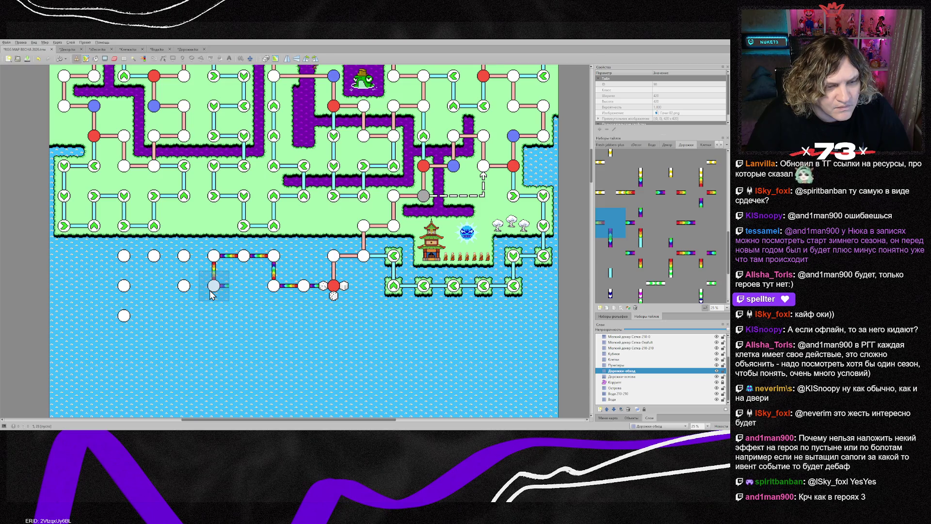
click(211, 291)
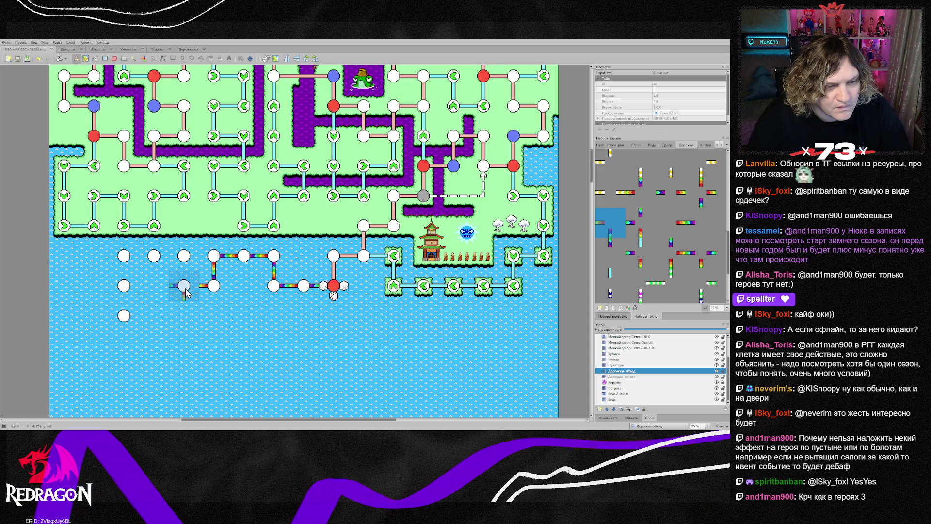
click(186, 291)
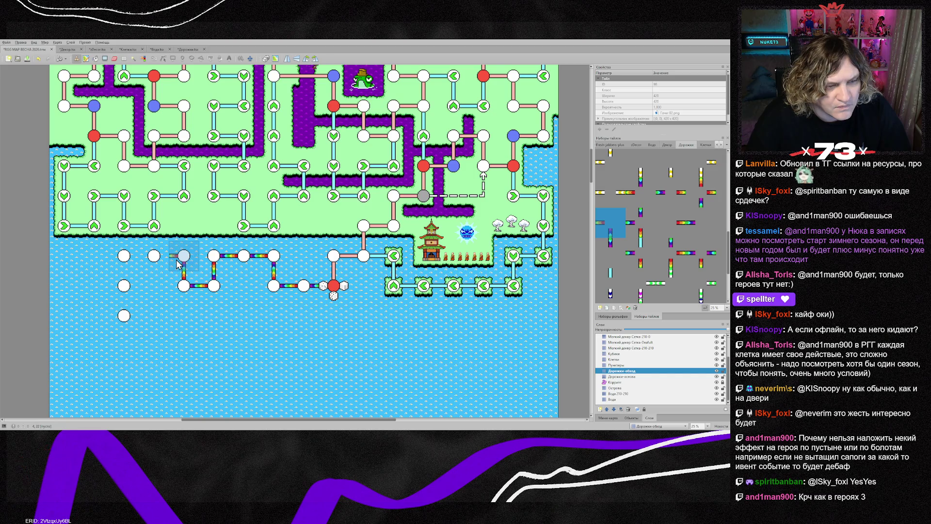
click(176, 264)
click(155, 264)
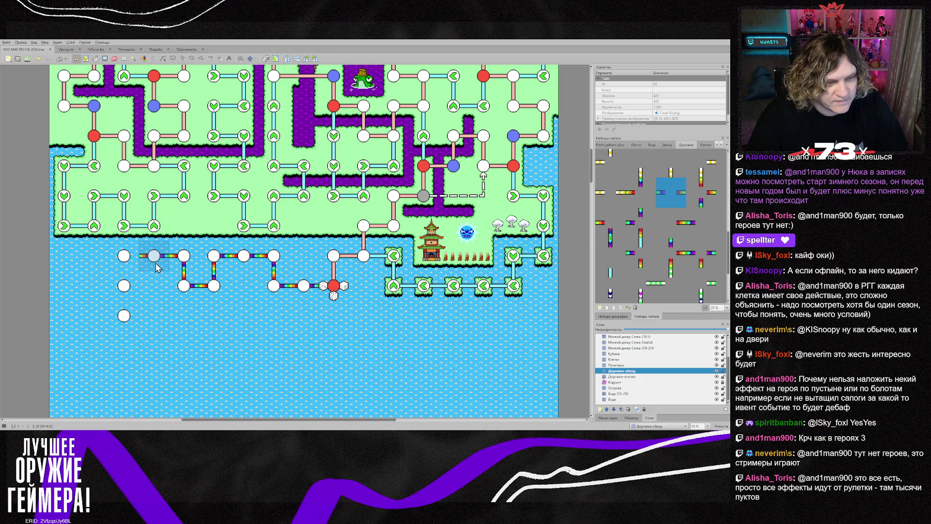
- Run mirrored and flipped rainbow connectors down the left side to the lower-left node
right_click(127, 267)
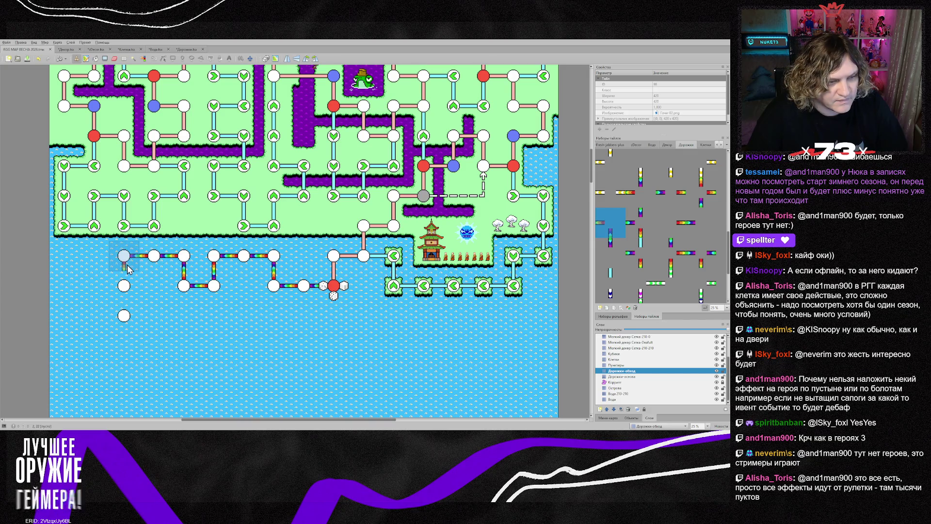
click(127, 269)
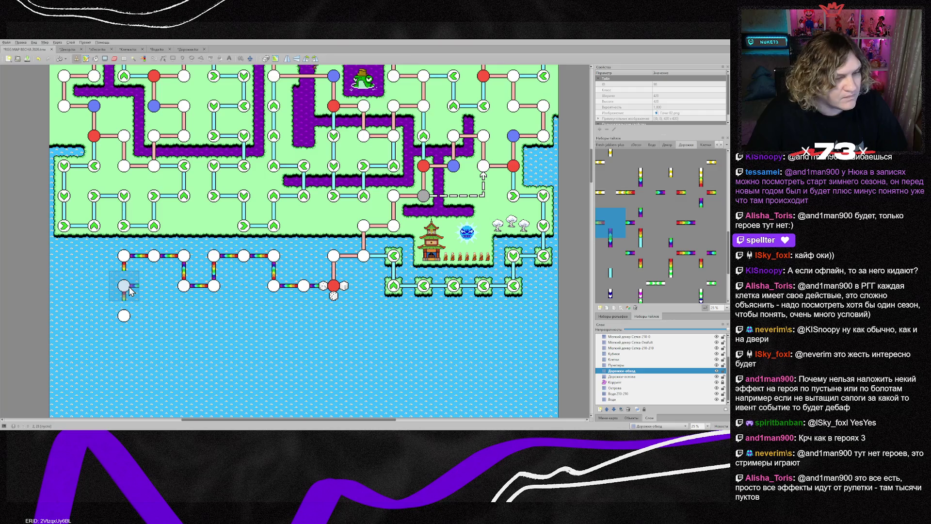
right_click(154, 278)
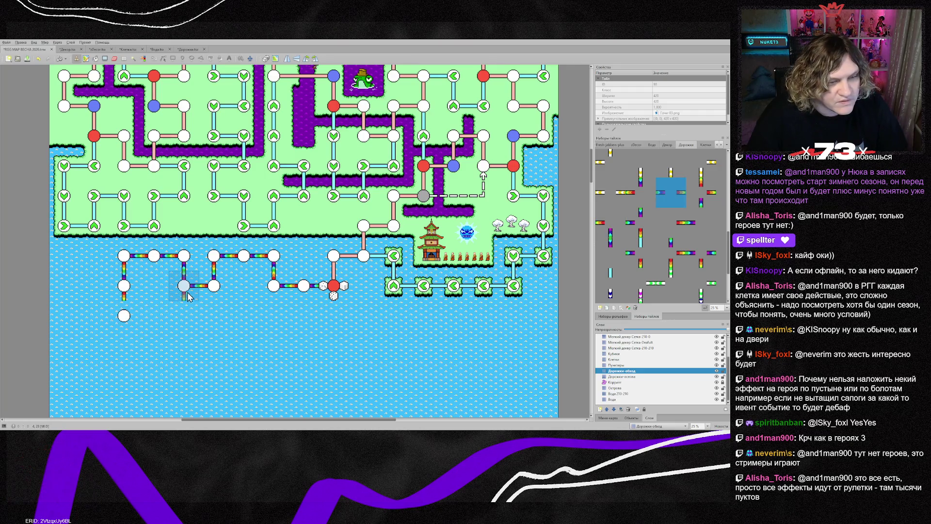
right_click(146, 321)
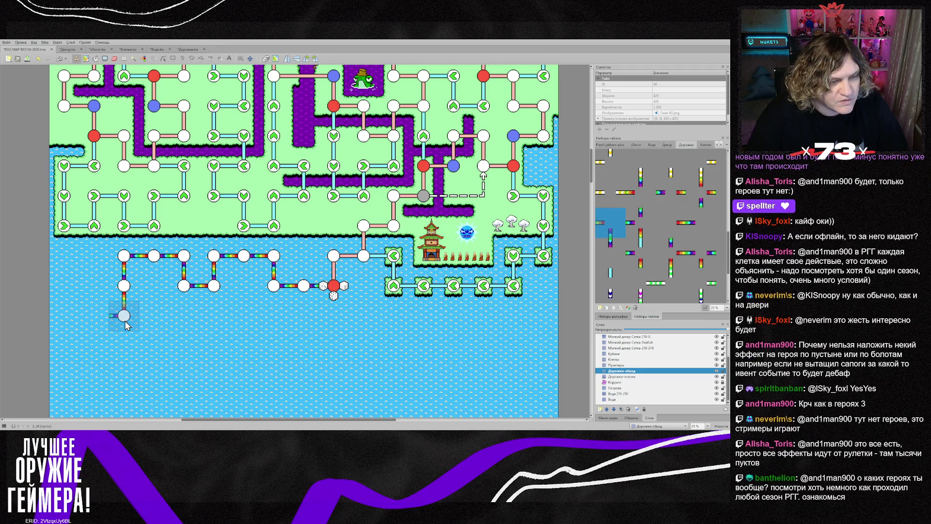
key(x)
click(126, 324)
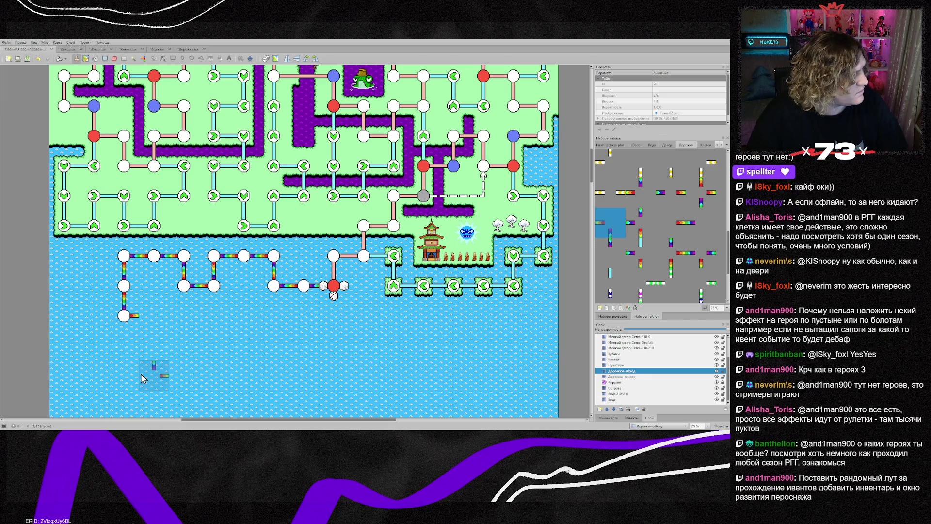
key(x)
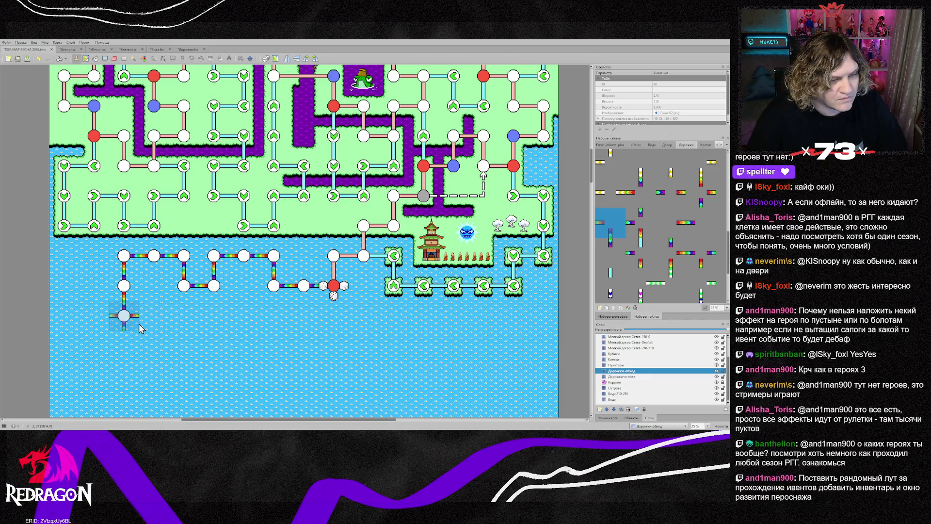
click(151, 331)
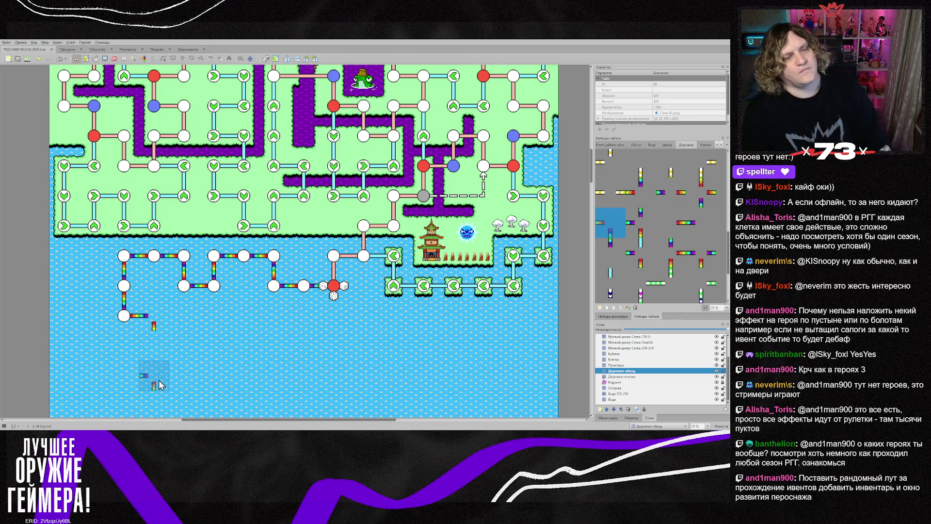
key(y)
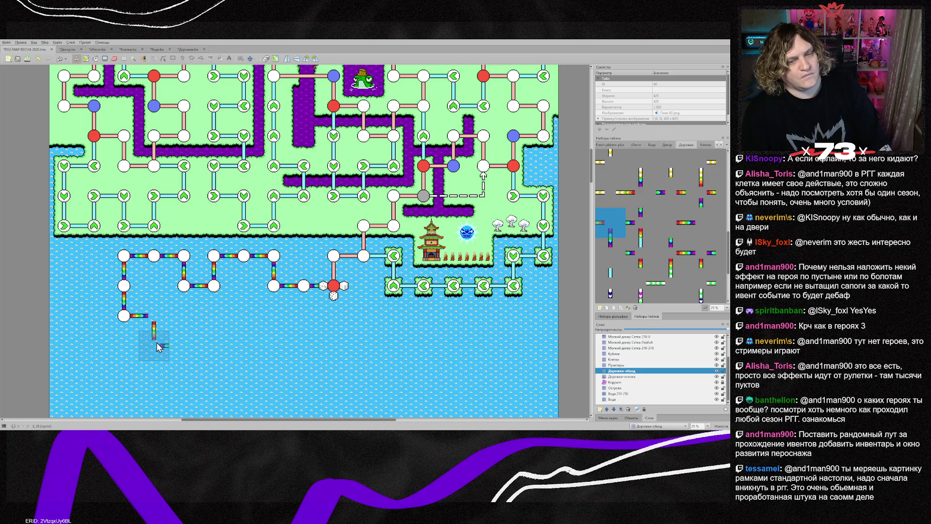
scroll(158, 346, down, 2)
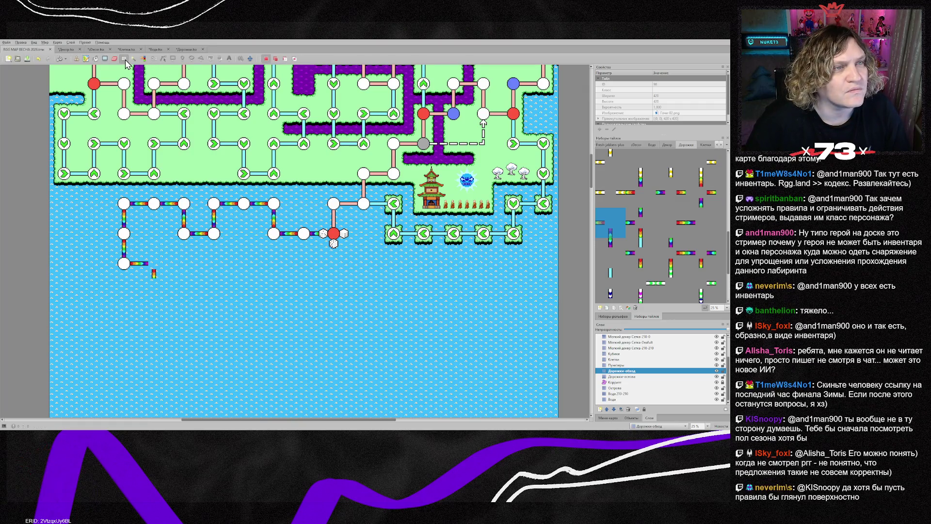
- Cut the rainbow path together with its white nodes and paste it further left in the lake
mouse_move(114, 192)
mouse_down()
mouse_move(201, 279)
mouse_move(295, 285)
mouse_up()
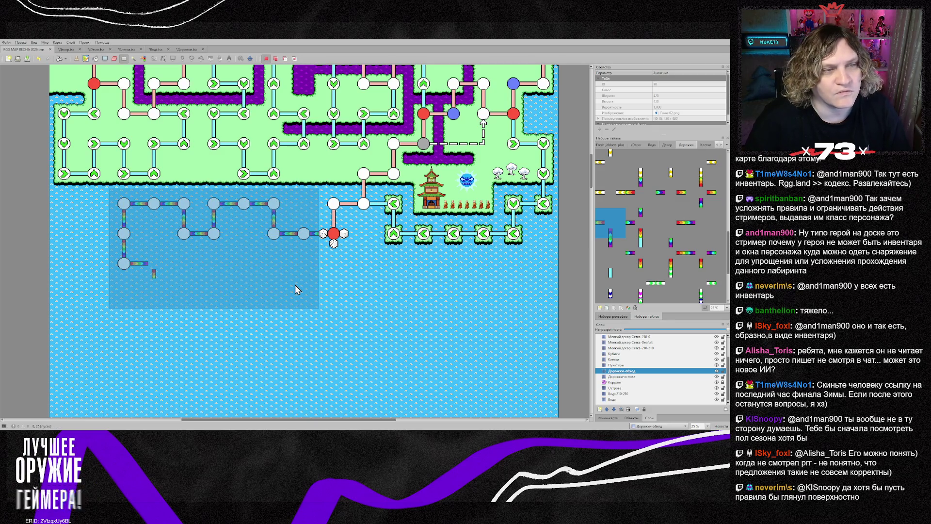
key(Delete)
key(ctrl+z)
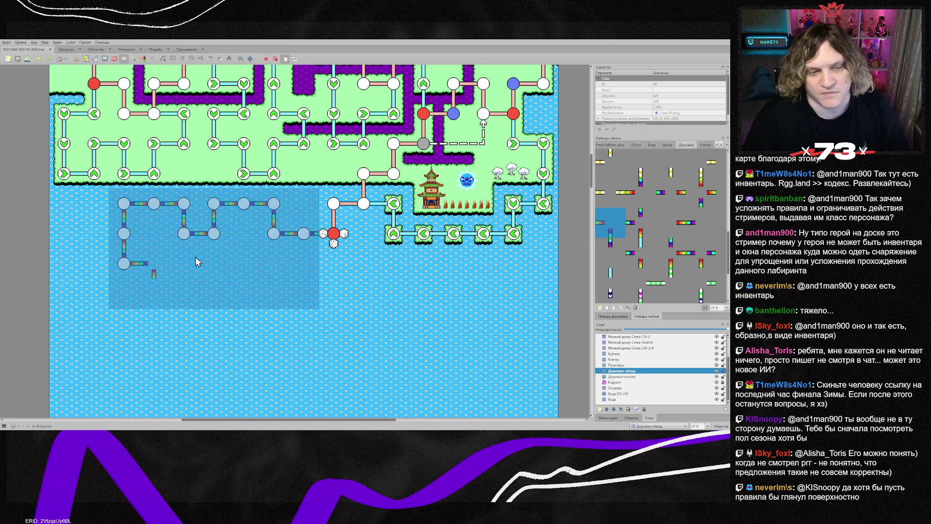
ctrl+click(615, 359)
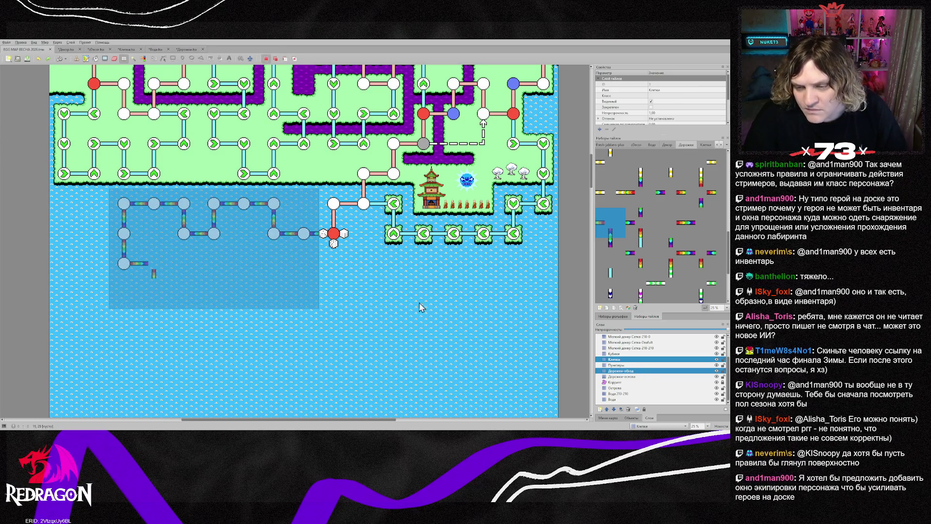
key(Delete)
key(ctrl+v)
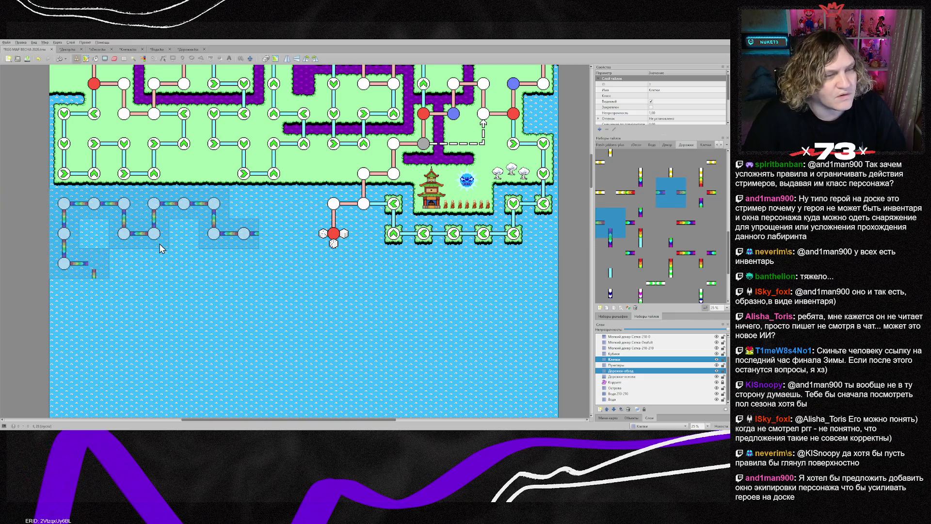
click(160, 233)
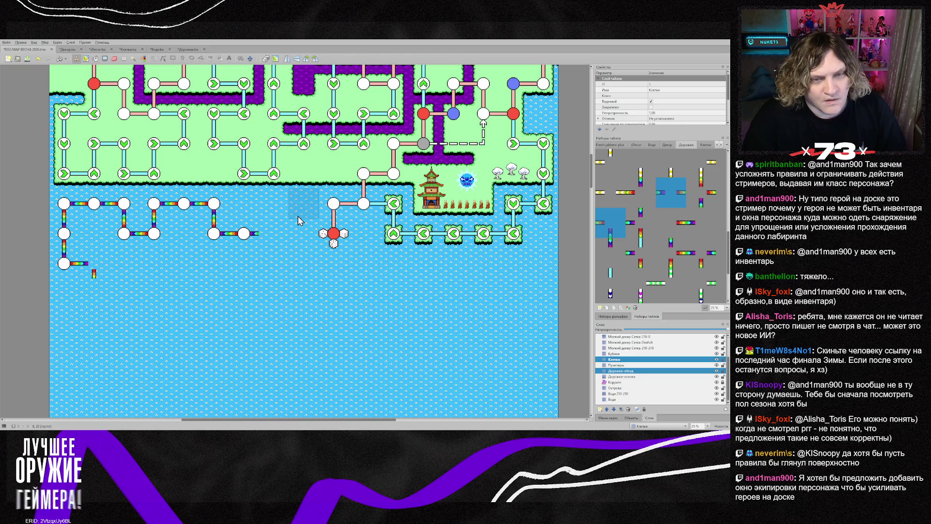
click(631, 377)
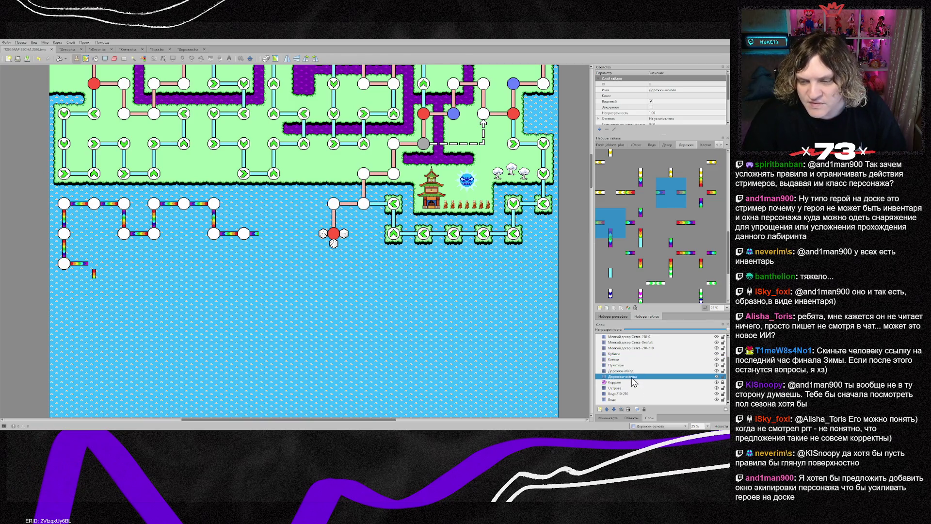
- Stamp copied pink connector pieces from the shore grass onto the water
right_click(364, 174)
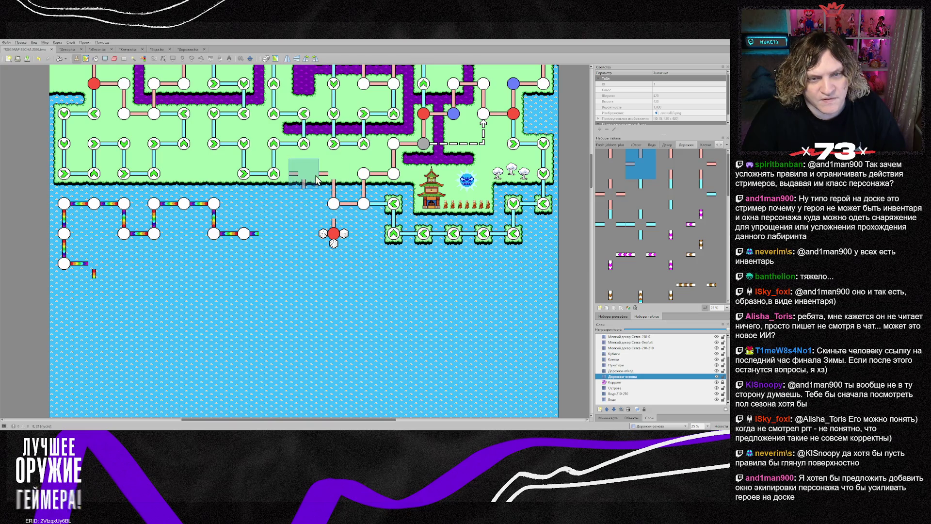
click(290, 178)
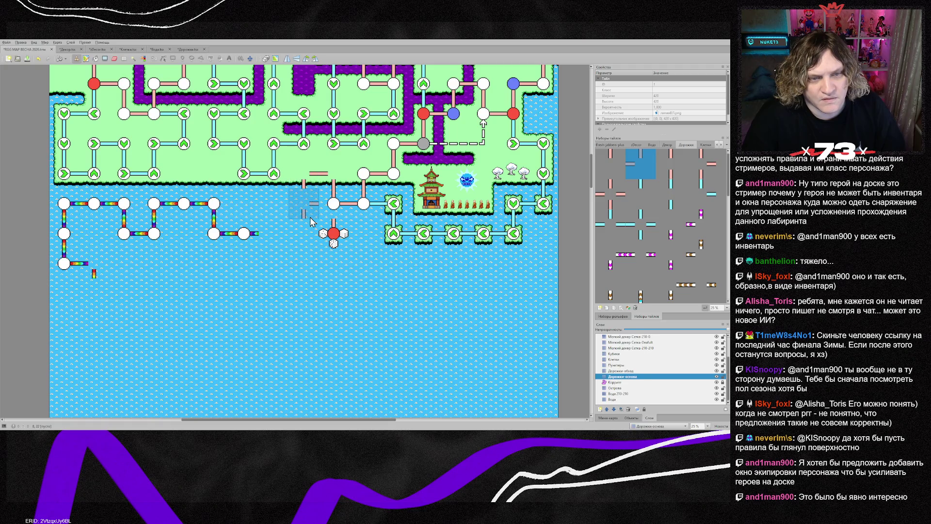
click(284, 217)
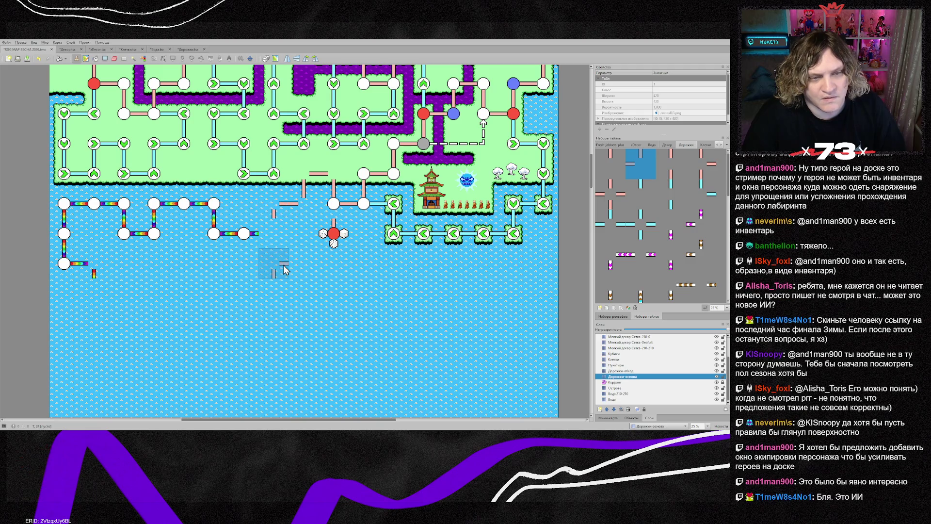
click(332, 232)
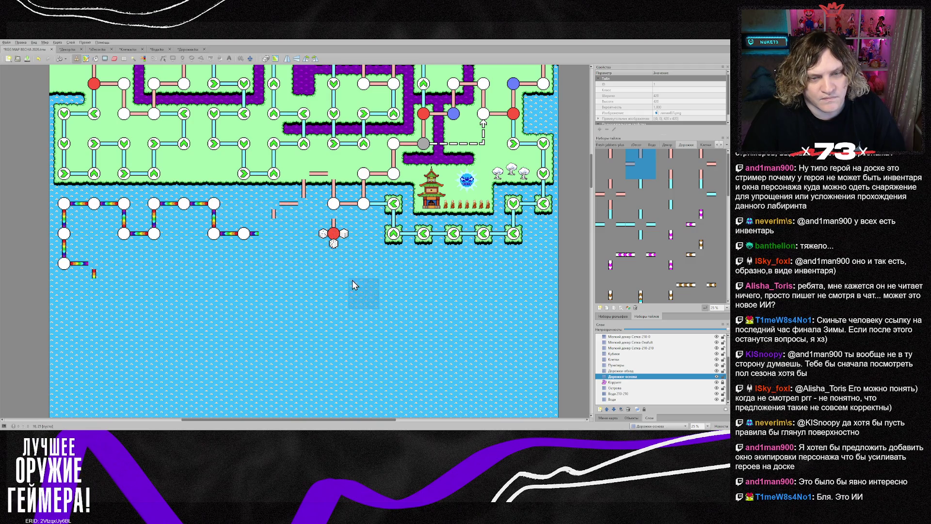
- Cut out the red crossroads node using a rectangle selection
key(r)
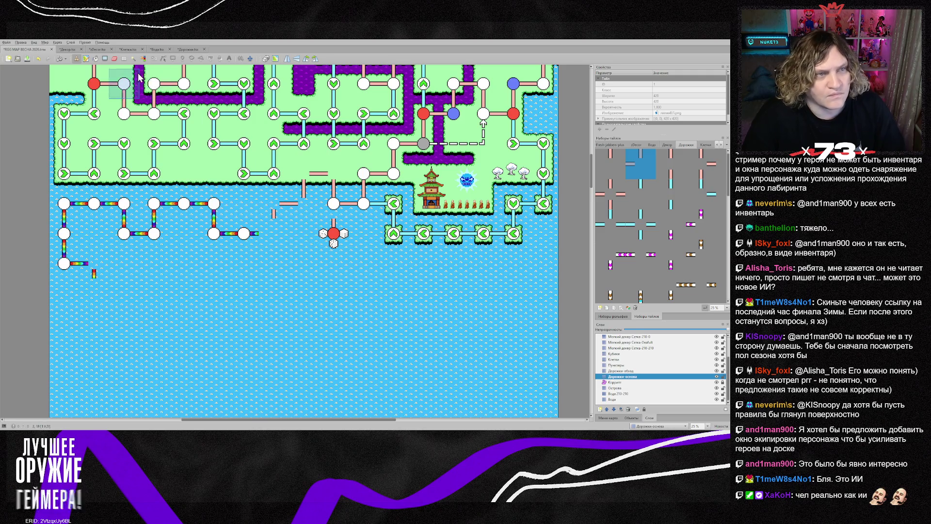
drag(314, 242, 357, 267)
key(Delete)
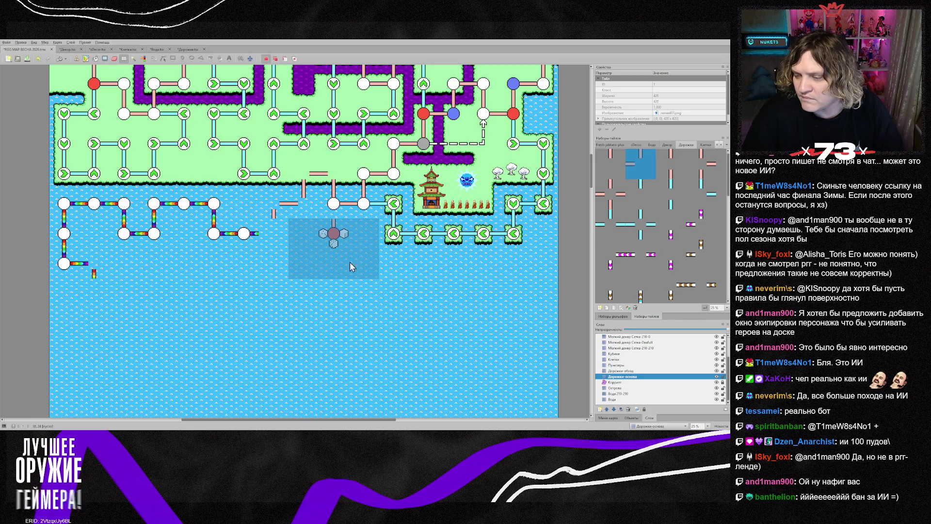
- Paste the red node at the rainbow path's end and erase the stray rainbow tile
ctrl+click(613, 353)
ctrl+click(614, 359)
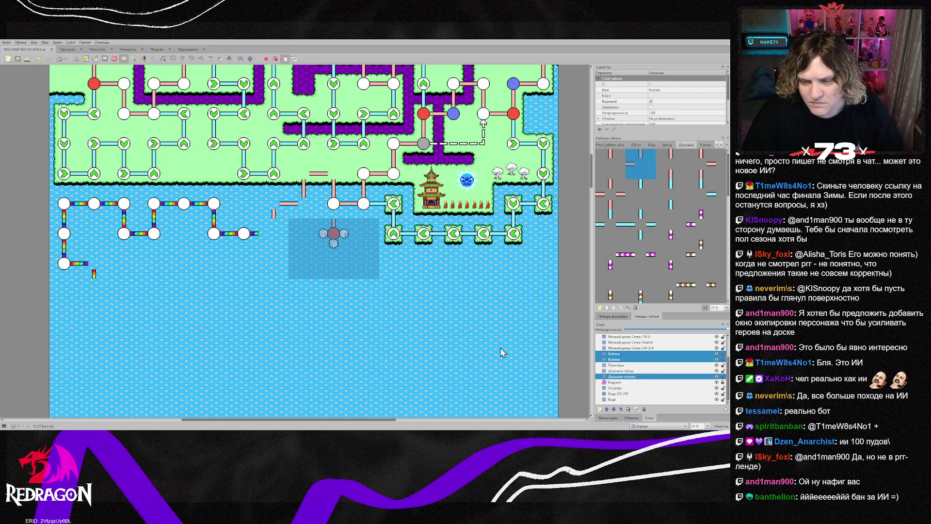
key(ctrl+x)
key(ctrl+v)
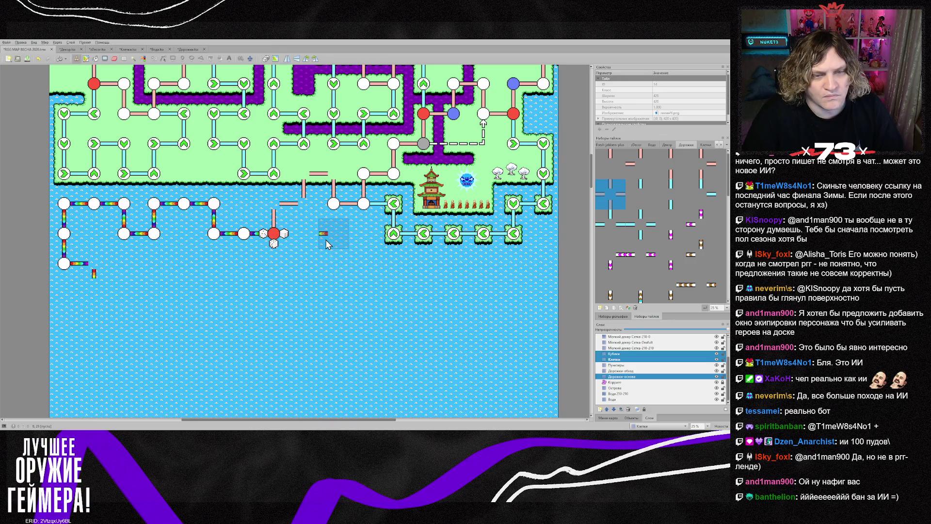
click(631, 371)
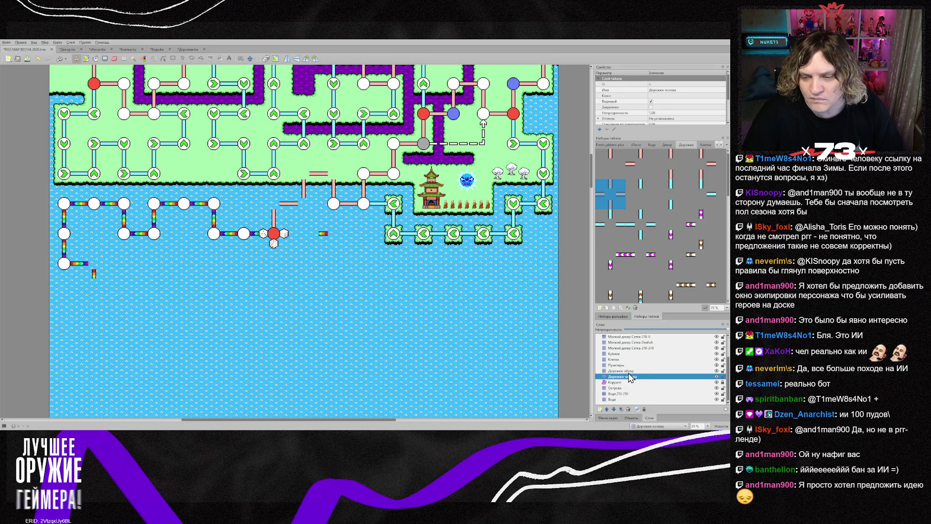
right_click(327, 240)
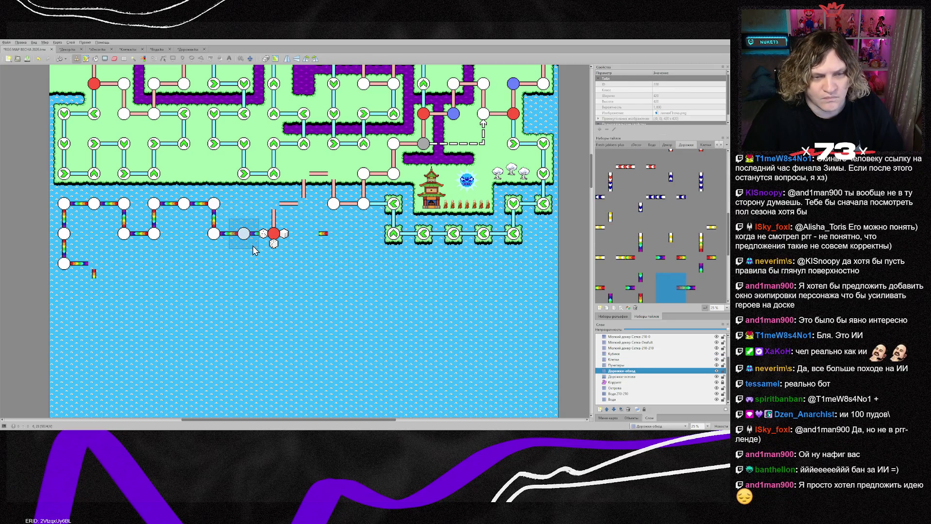
key(e)
click(324, 234)
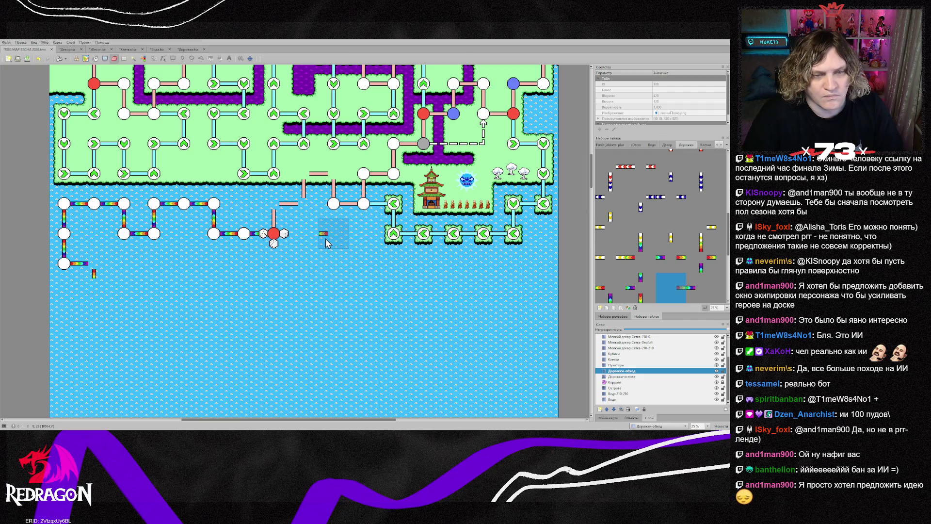
- Replace the shoreside white node and add white nodes along the pink connectors
key(ctrl+Page_Up)
key(ctrl+Page_Up)
click(333, 211)
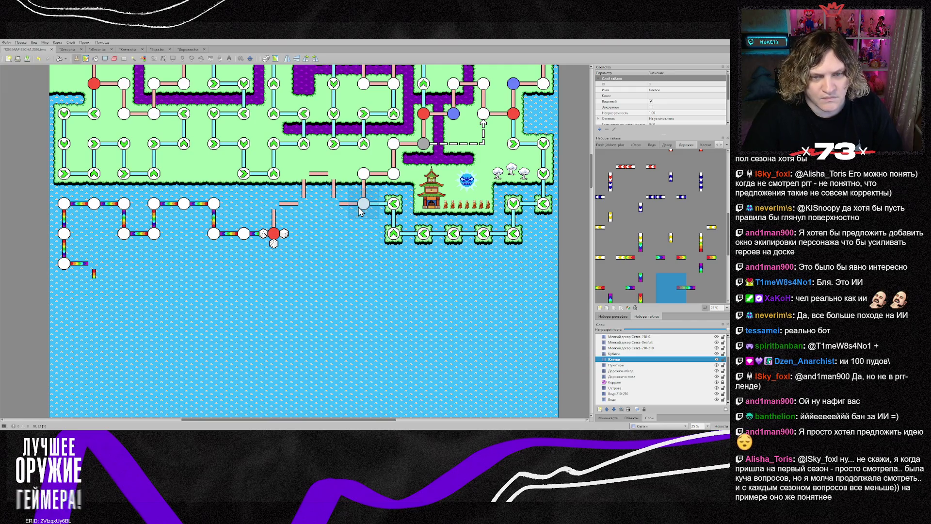
right_click(364, 203)
click(334, 203)
click(334, 173)
click(304, 173)
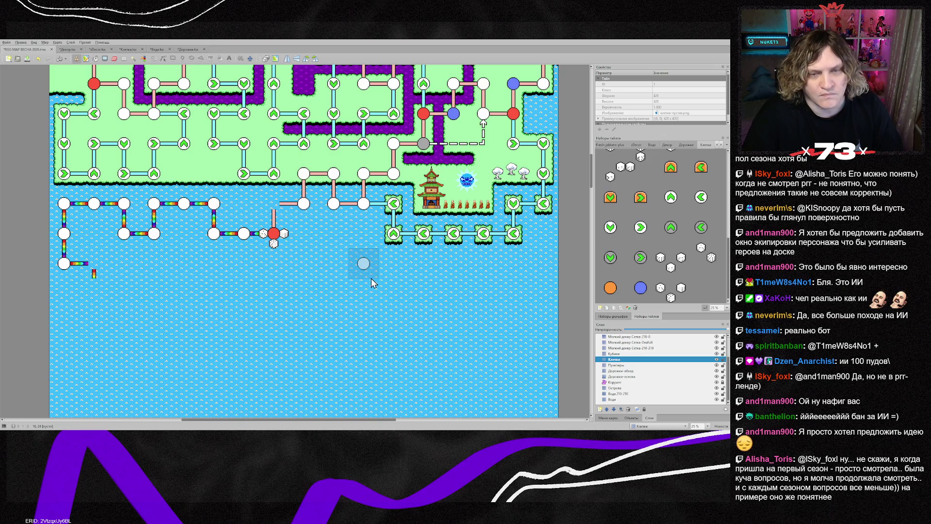
click(273, 203)
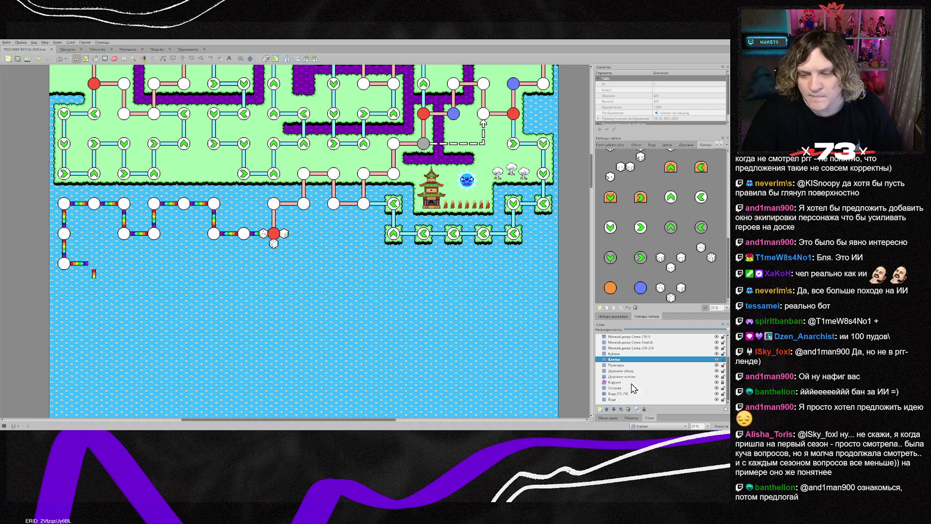
- Place a copied grass island tile into the water by the shore on the Острова layer
click(615, 388)
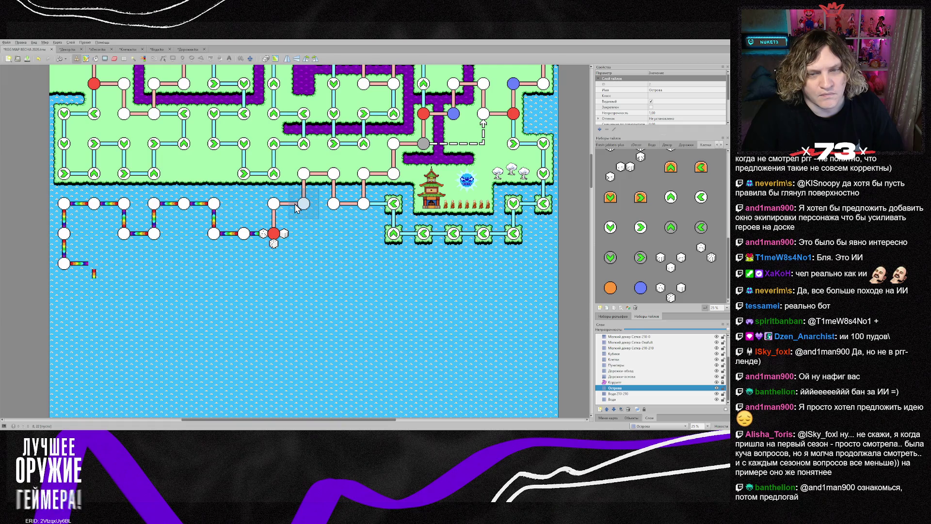
right_click(420, 206)
click(306, 203)
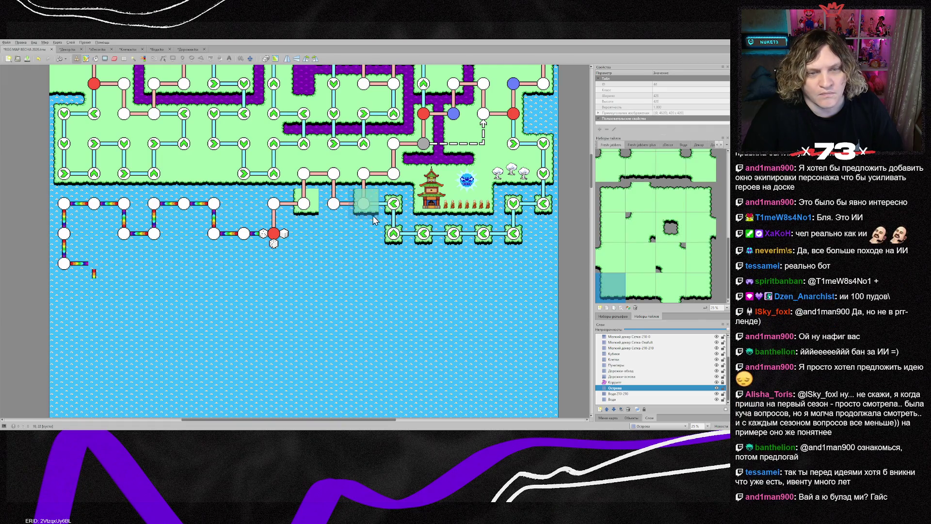
- Stamp island edge tiles from the map and Fresh-jabbers tileset around the shoreside white nodes
right_click(487, 213)
click(361, 203)
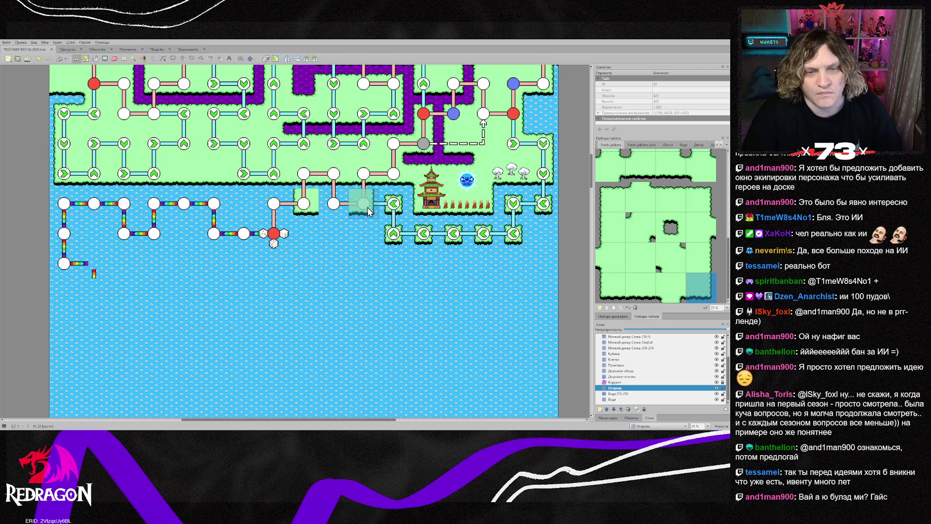
right_click(455, 217)
click(334, 204)
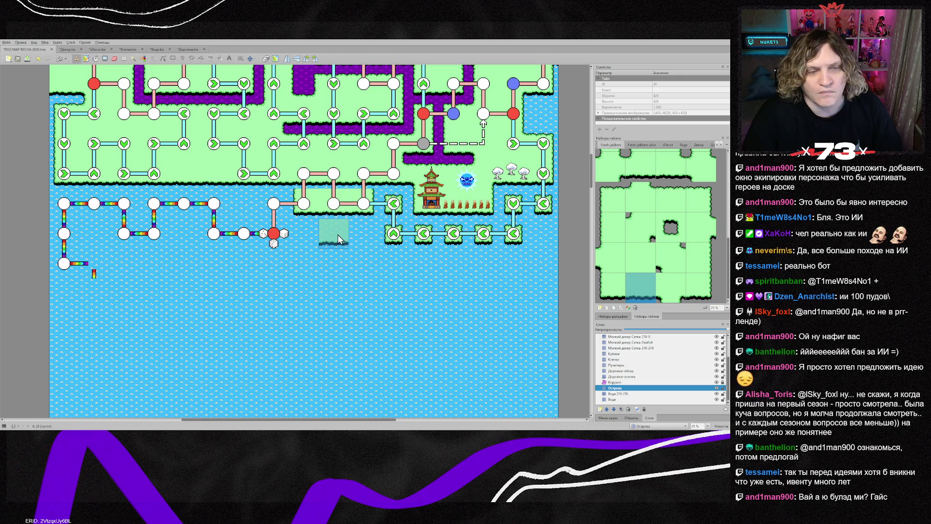
scroll(677, 250, up, 2)
click(640, 239)
click(670, 239)
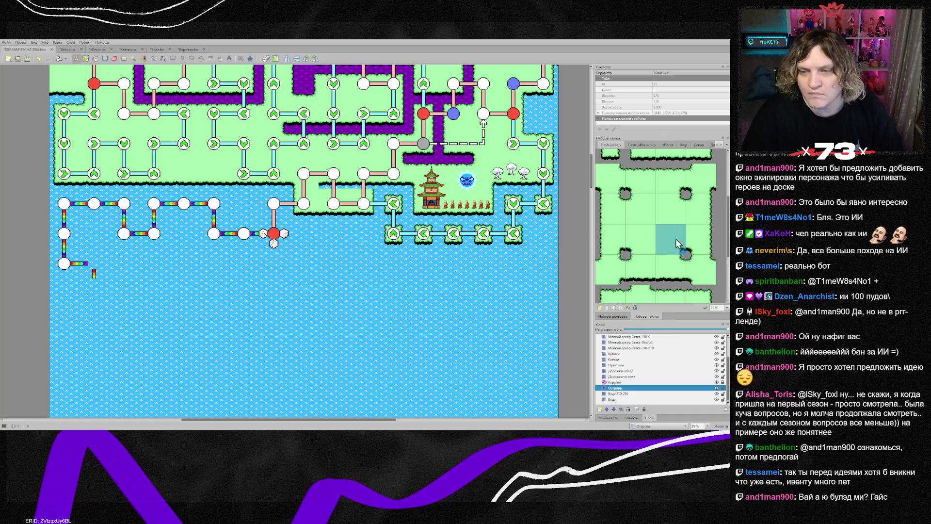
click(488, 228)
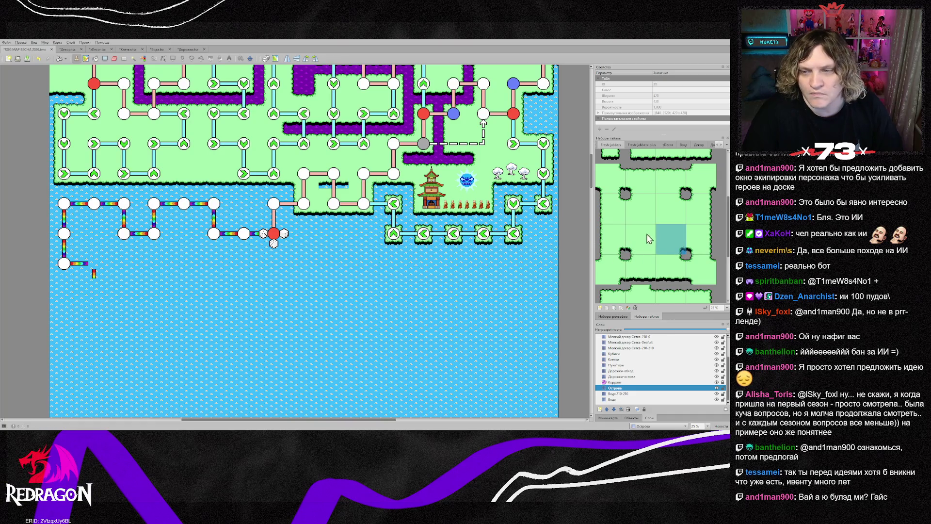
scroll(650, 289, down, 2)
click(640, 257)
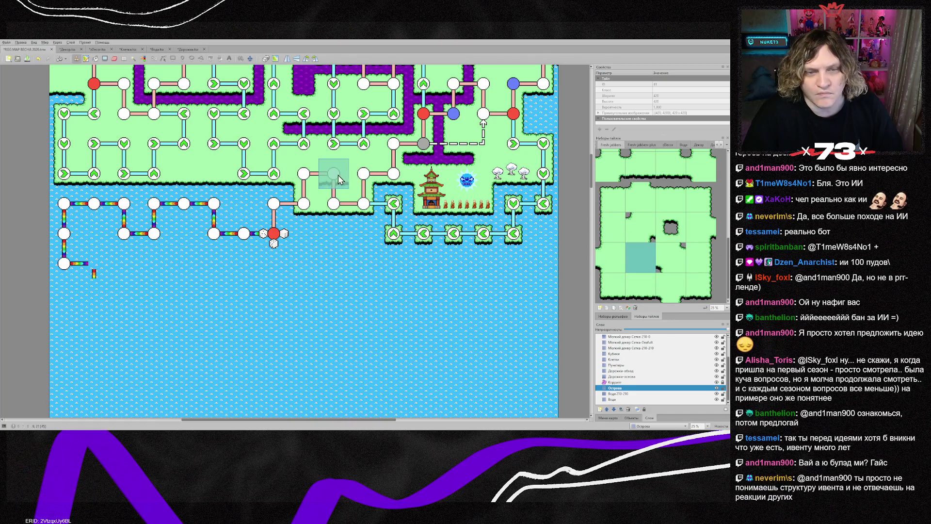
scroll(387, 337, up, 1)
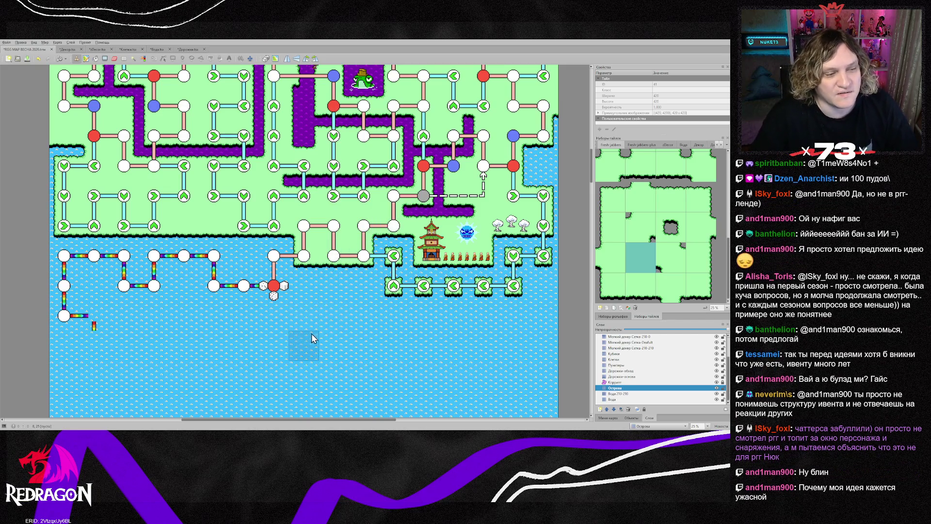
scroll(314, 337, down, 3)
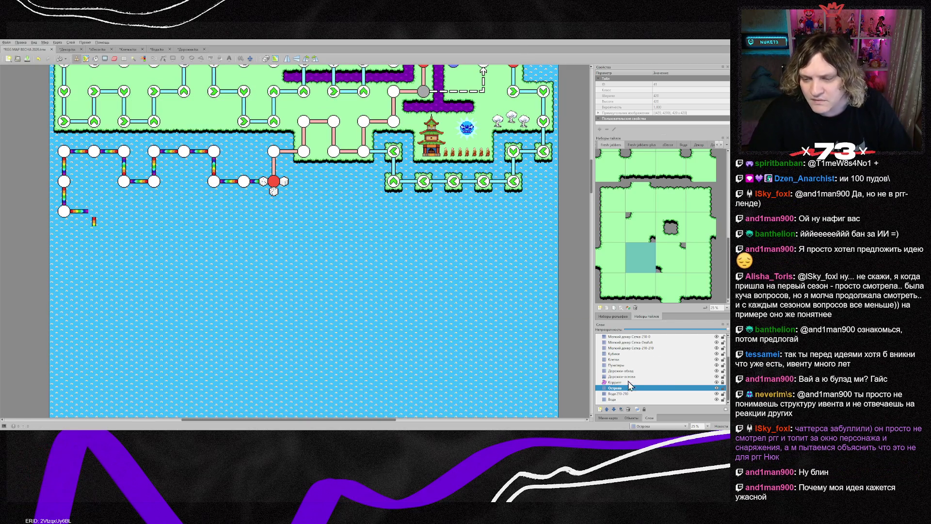
click(621, 371)
- Add a rainbow corner below the path's left end and run a line rightward across the water
right_click(94, 211)
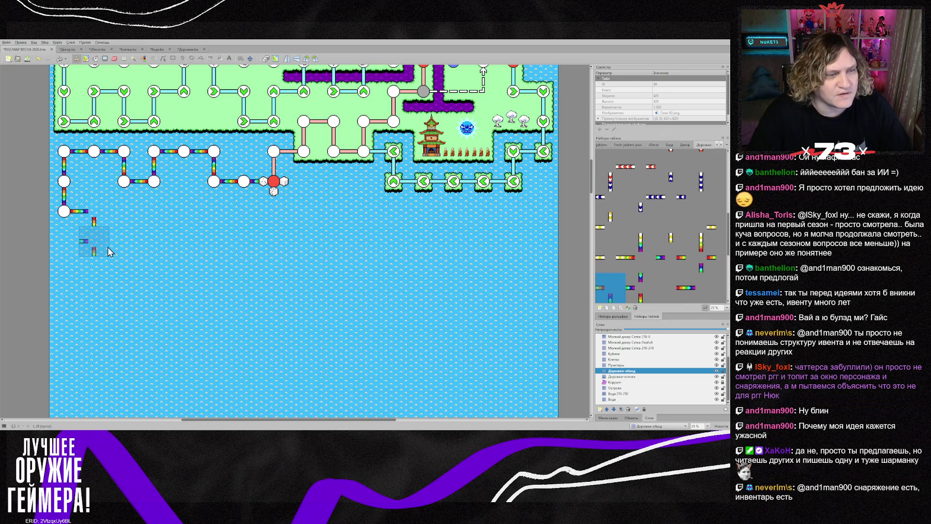
click(108, 247)
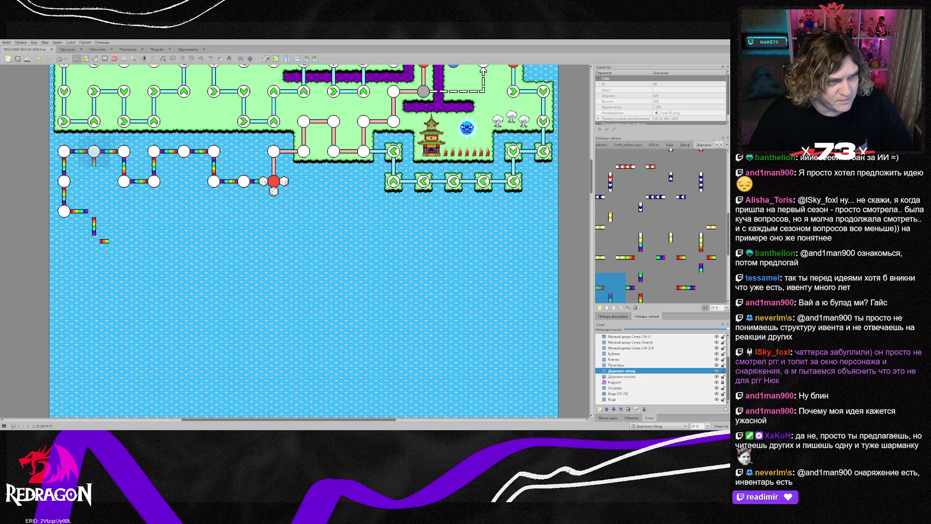
right_click(109, 151)
click(133, 258)
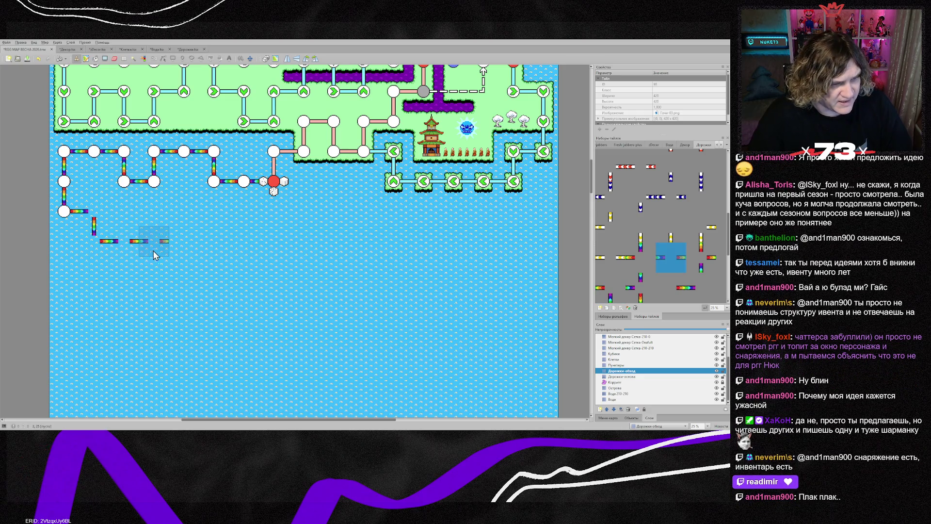
click(162, 250)
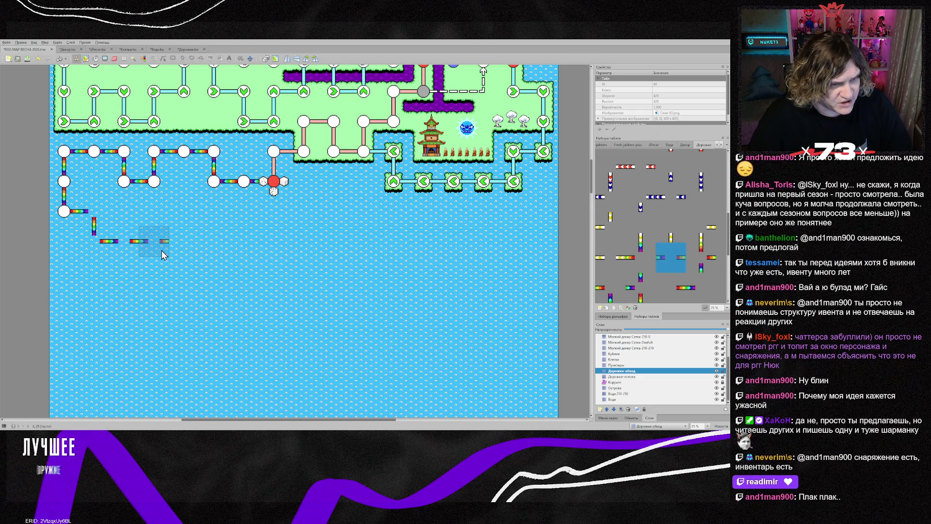
click(193, 255)
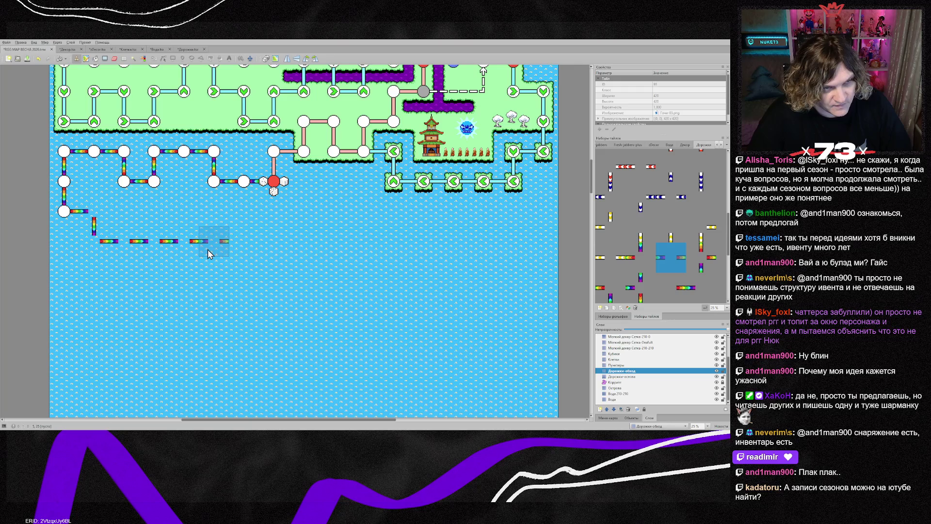
- Turn the lower rainbow line upward with rotated vertical pieces and flipped corner pieces
right_click(213, 167)
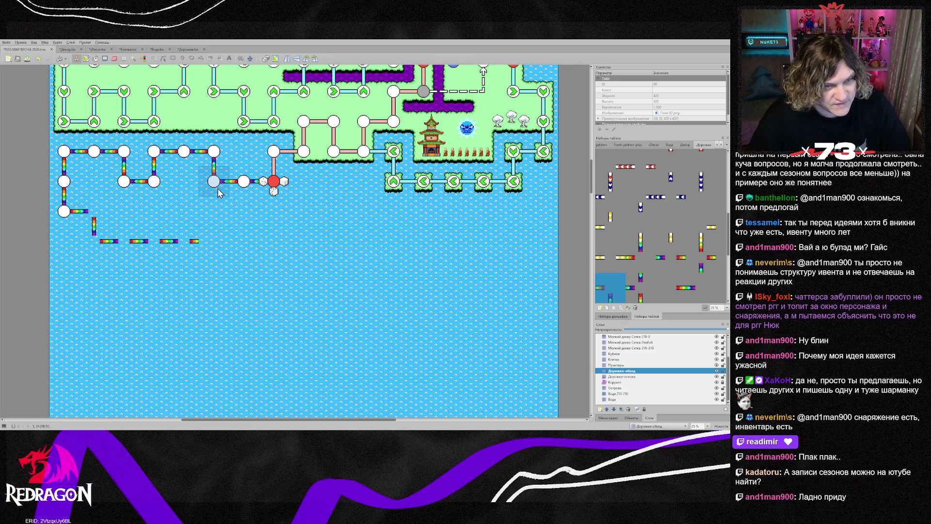
key(z)
key(z)
click(217, 235)
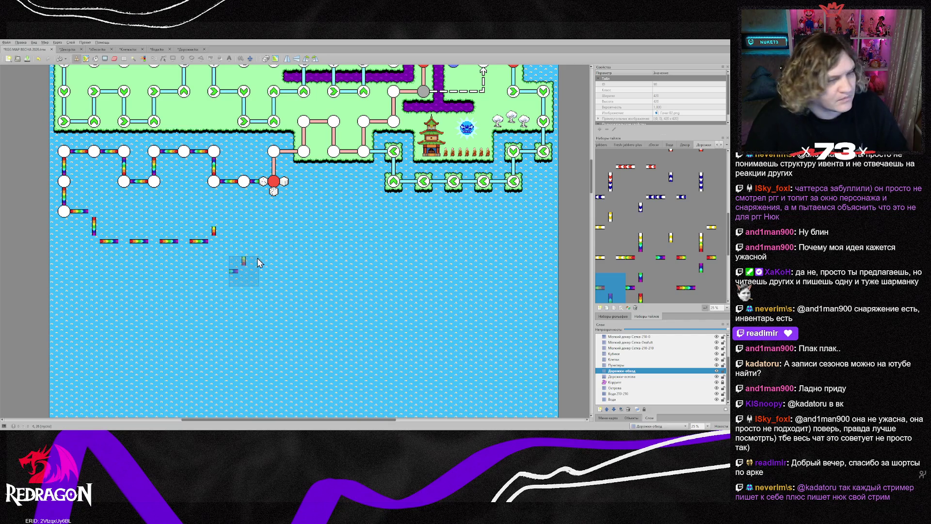
click(226, 222)
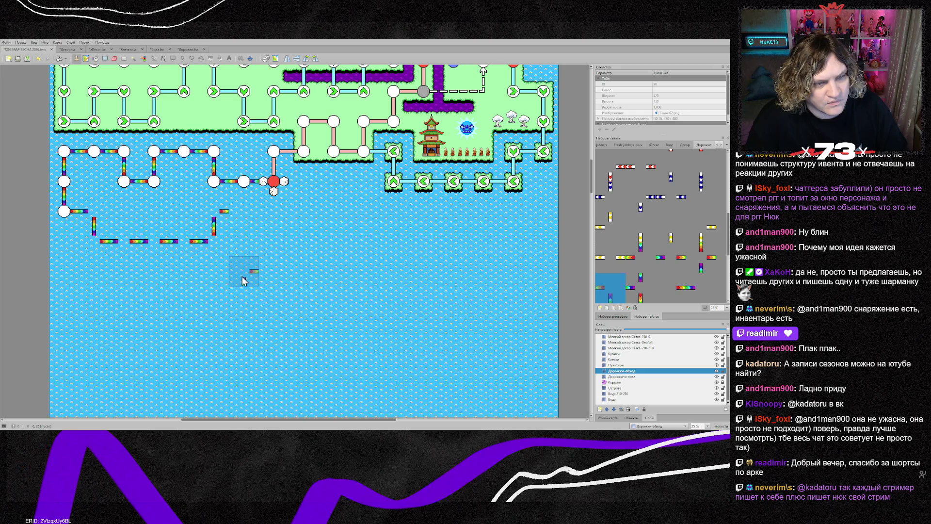
key(x)
key(y)
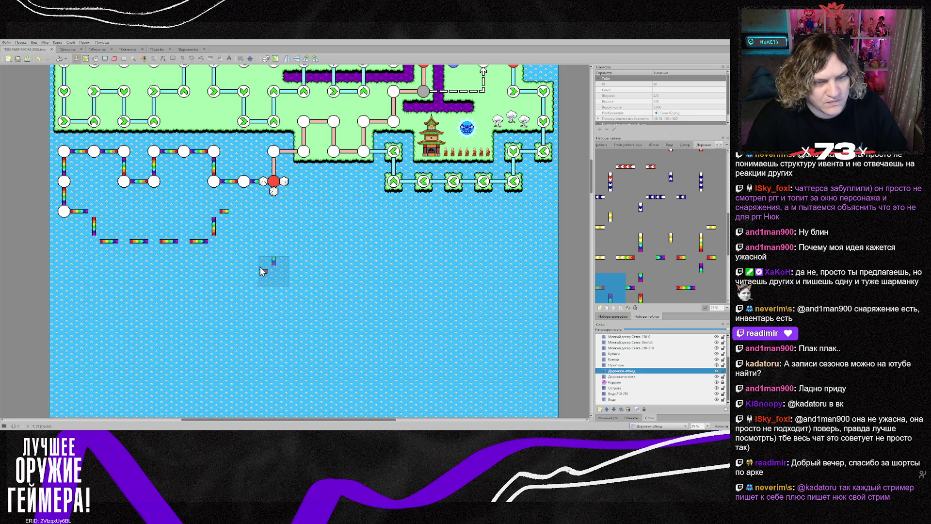
click(180, 245)
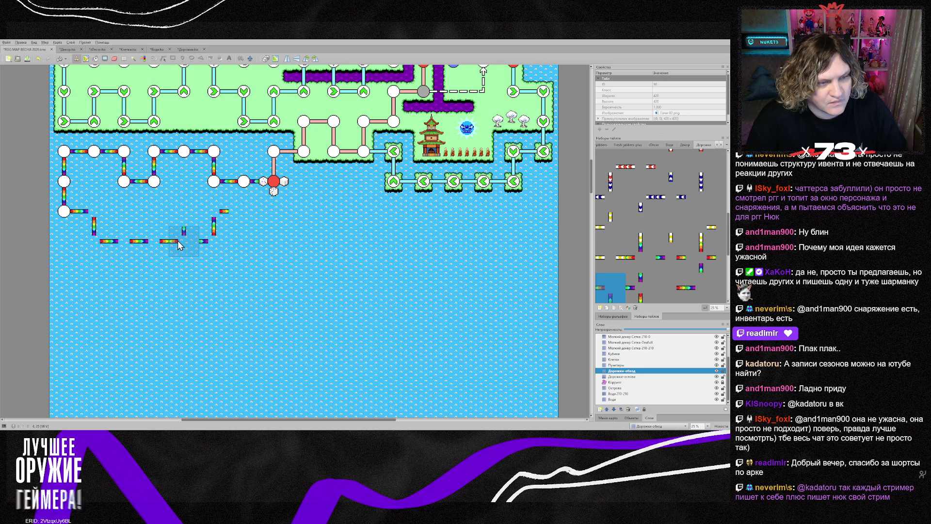
key(x)
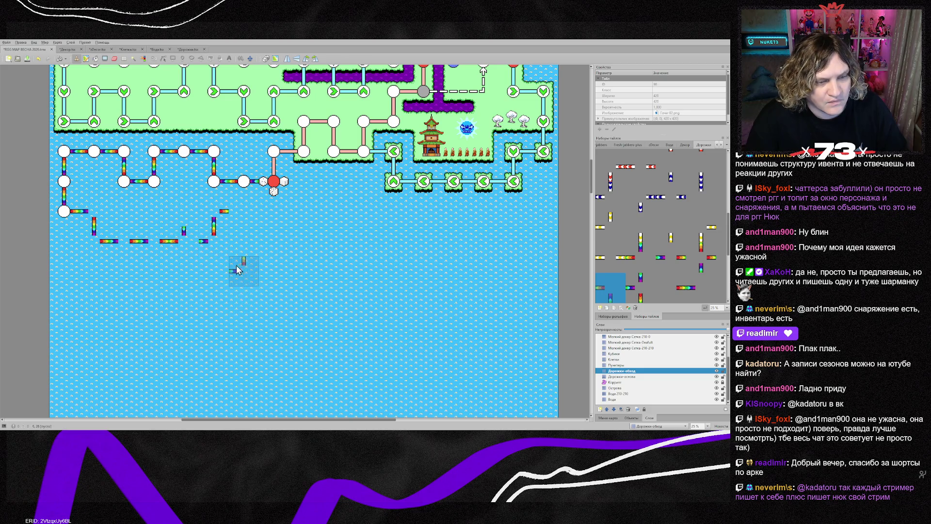
key(y)
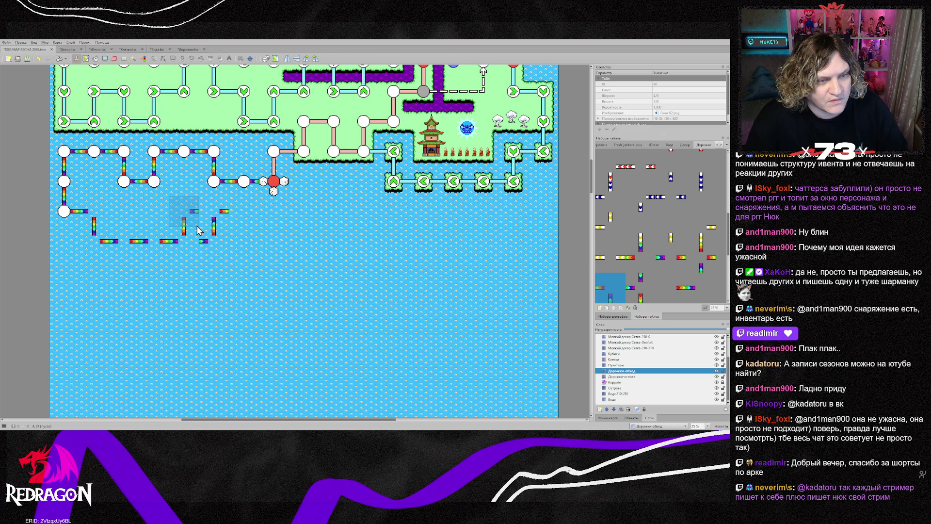
key(x)
key(y)
click(198, 230)
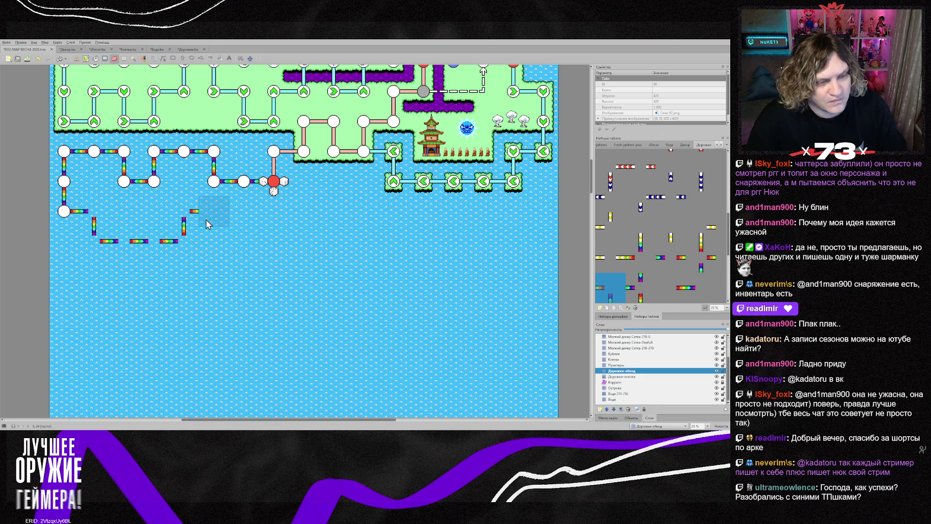
key(b)
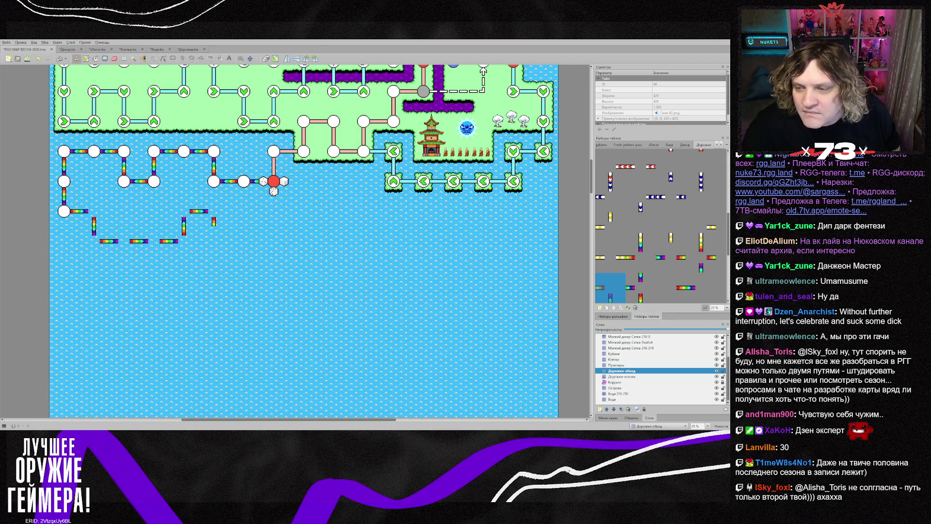
- Browse the tileset past tile ID 118 and select the blue tile as the stamp
click(704, 258)
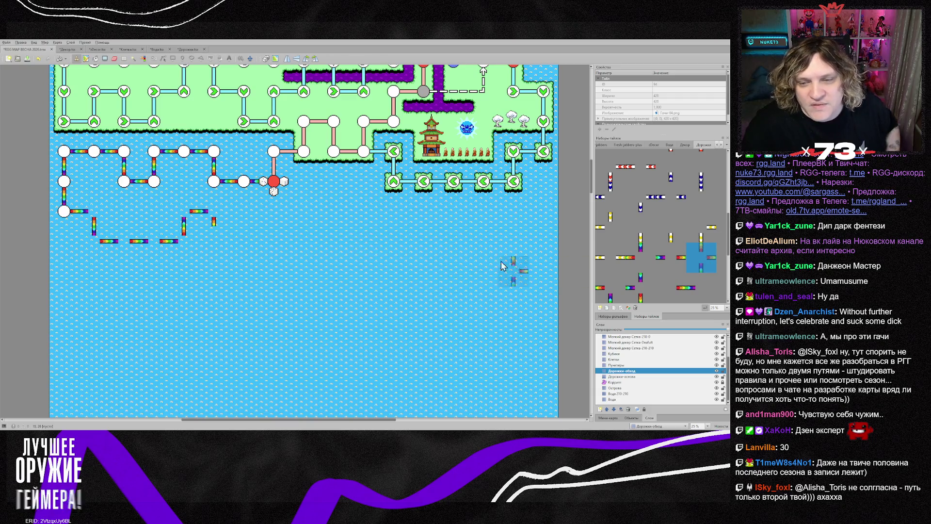
scroll(664, 266, down, 3)
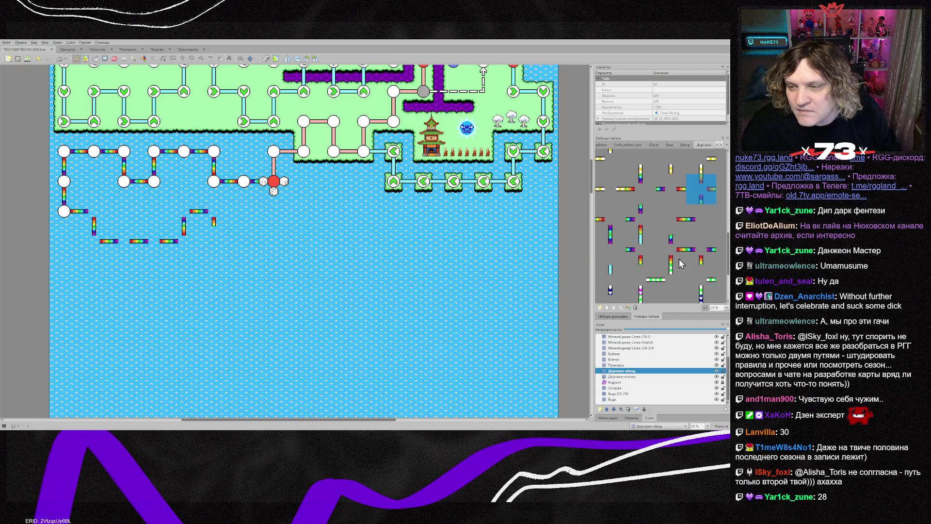
click(668, 265)
click(646, 264)
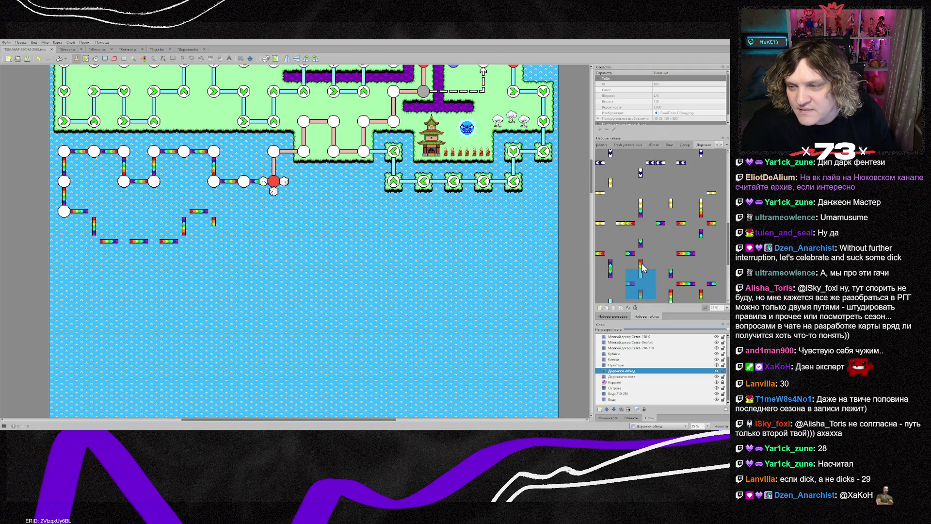
scroll(641, 264, up, 2)
scroll(642, 266, down, 3)
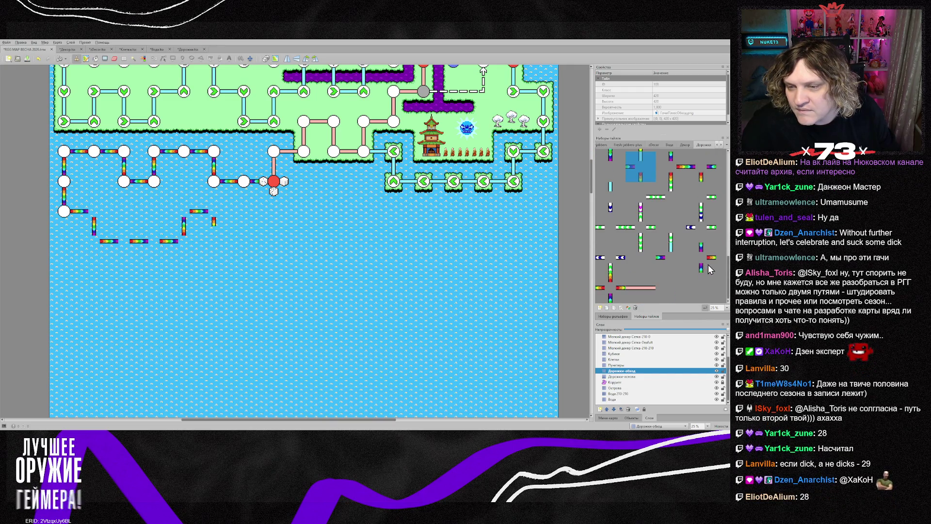
click(612, 287)
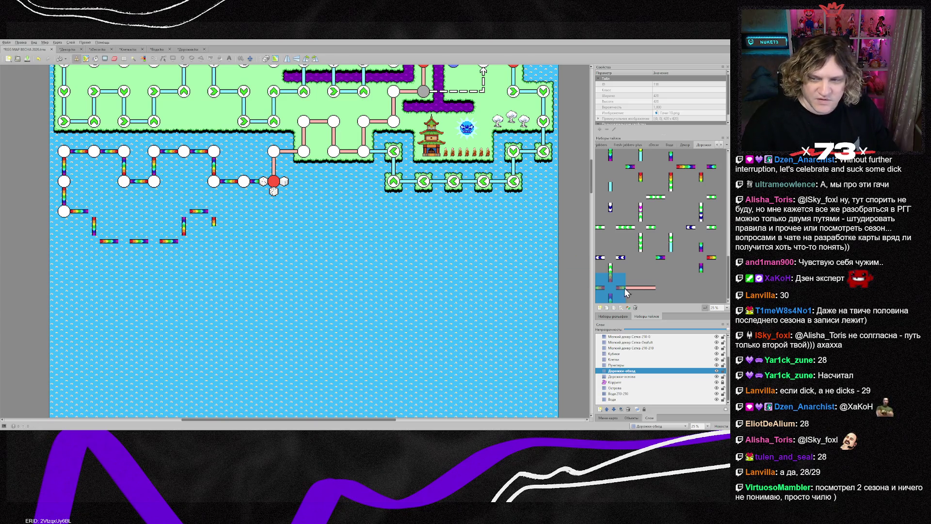
click(676, 294)
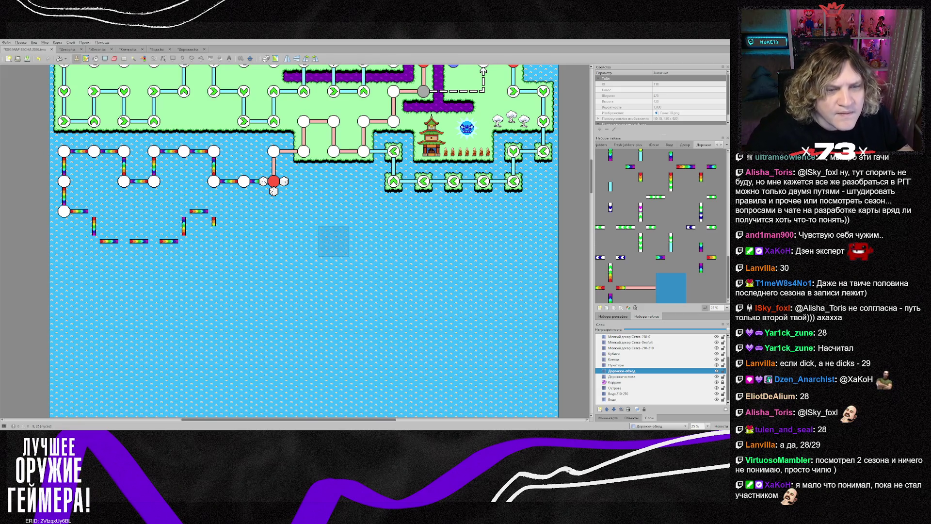
scroll(304, 181, up, 5)
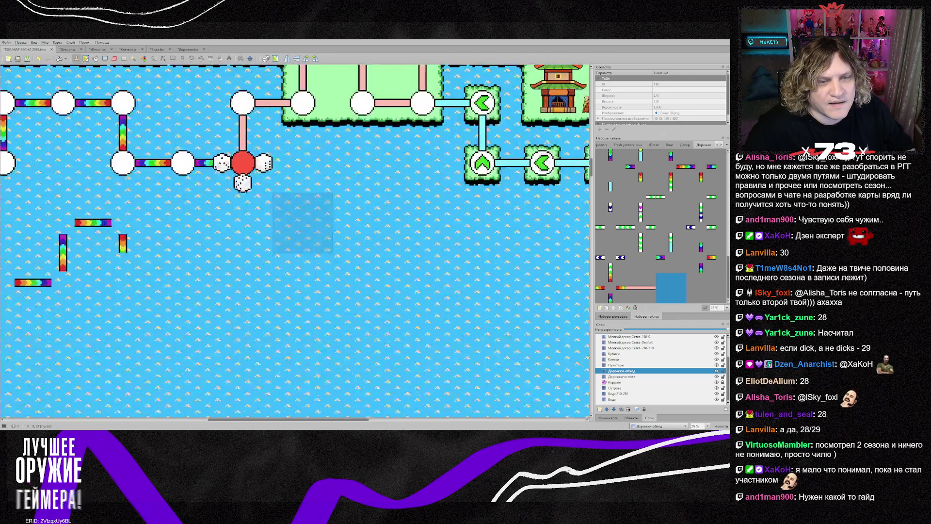
- Stamp the dice tile pattern around the red node at the end of the rainbow path
scroll(118, 269, down, 1)
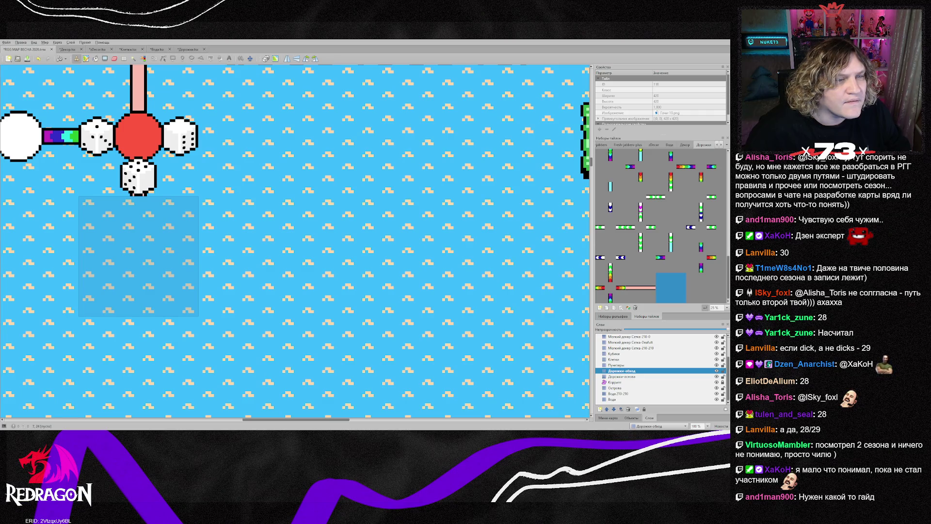
scroll(138, 256, down, 2)
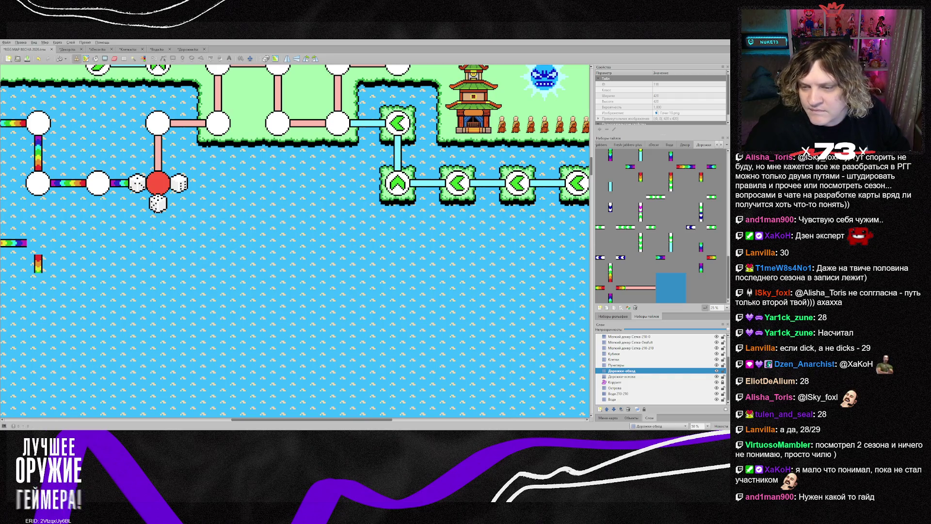
scroll(662, 226, up, 2)
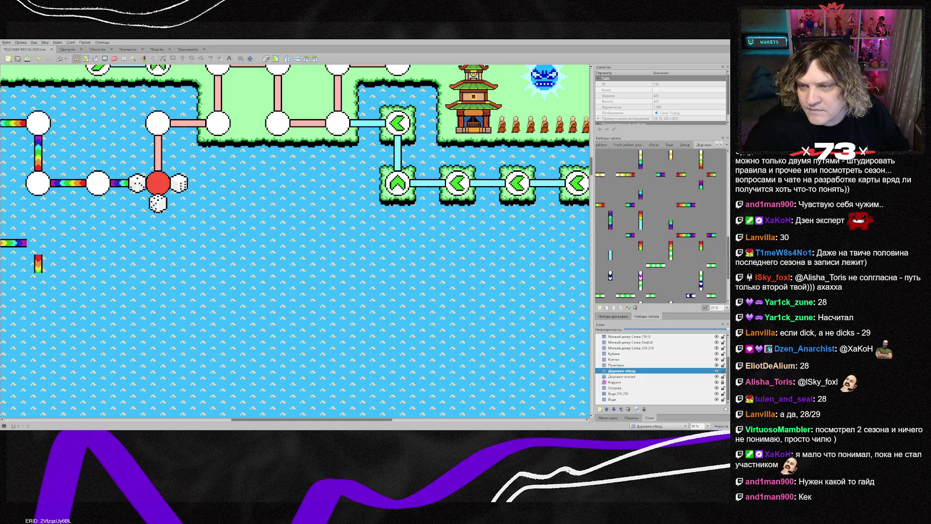
scroll(662, 225, up, 1)
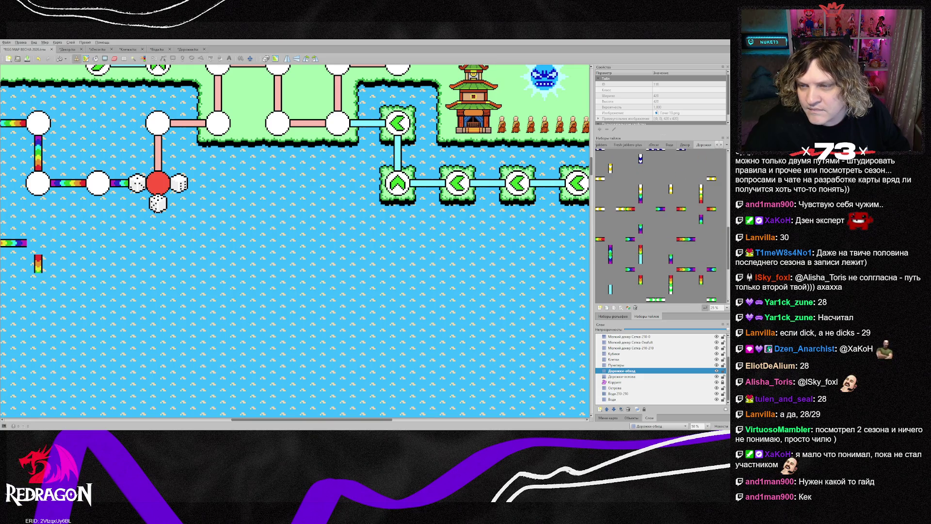
click(700, 208)
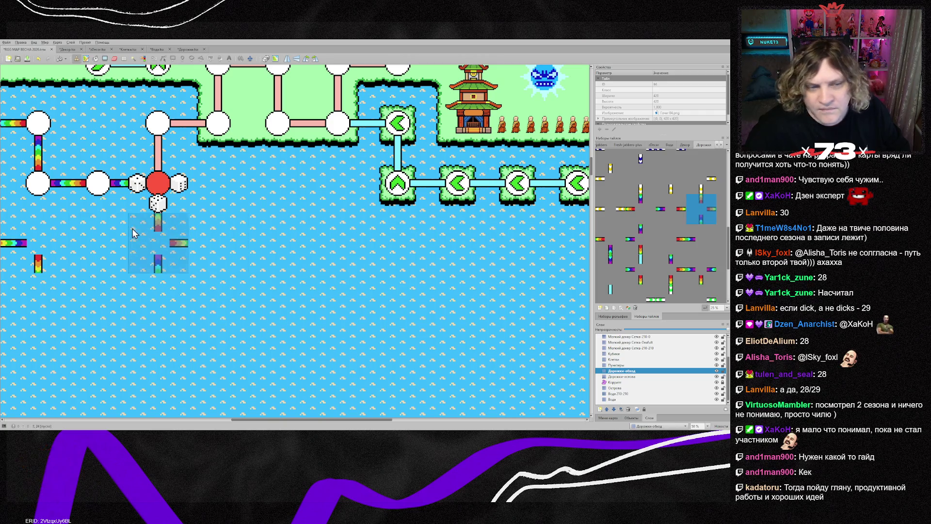
click(159, 203)
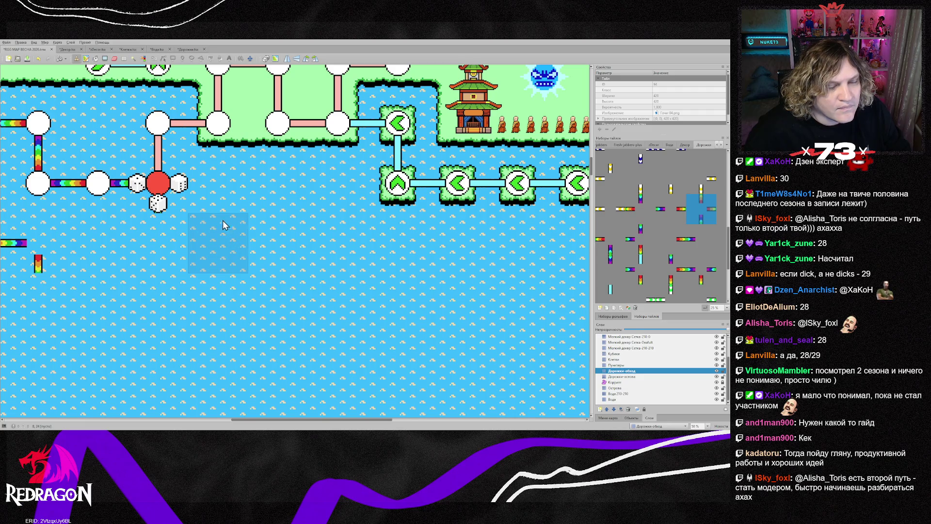
scroll(208, 205, up, 2)
scroll(208, 205, down, 2)
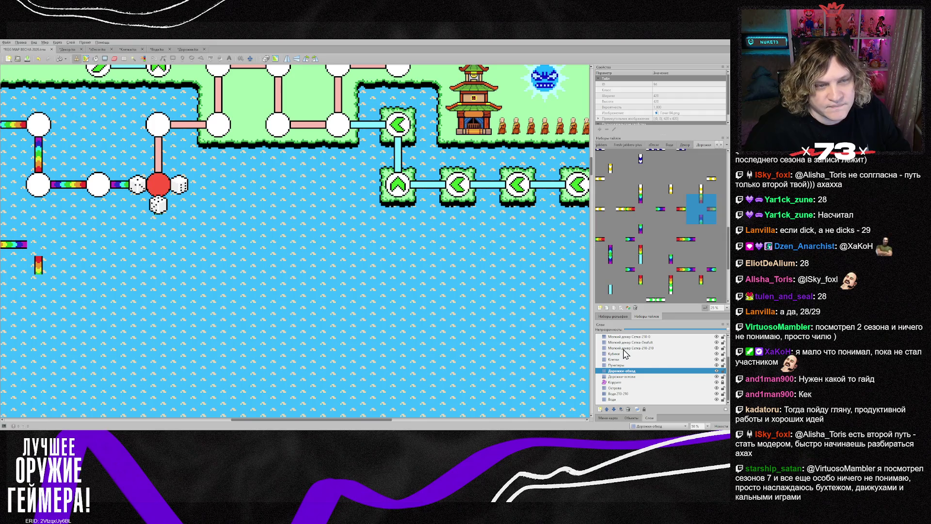
- On layer Дорожки-основа, place horizontal pink path pieces right of the red node, then reselect Дорожки-обход
click(631, 376)
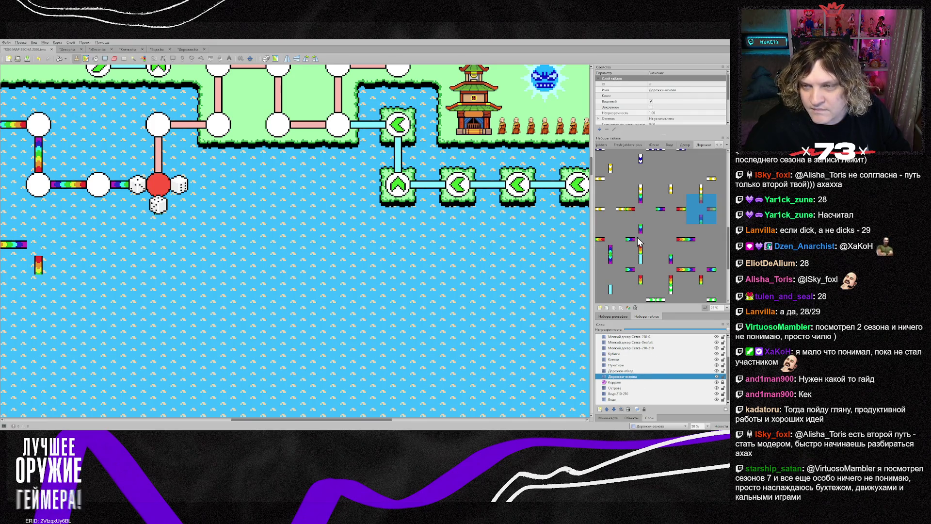
scroll(639, 242, down, 3)
click(670, 164)
key(z)
click(191, 192)
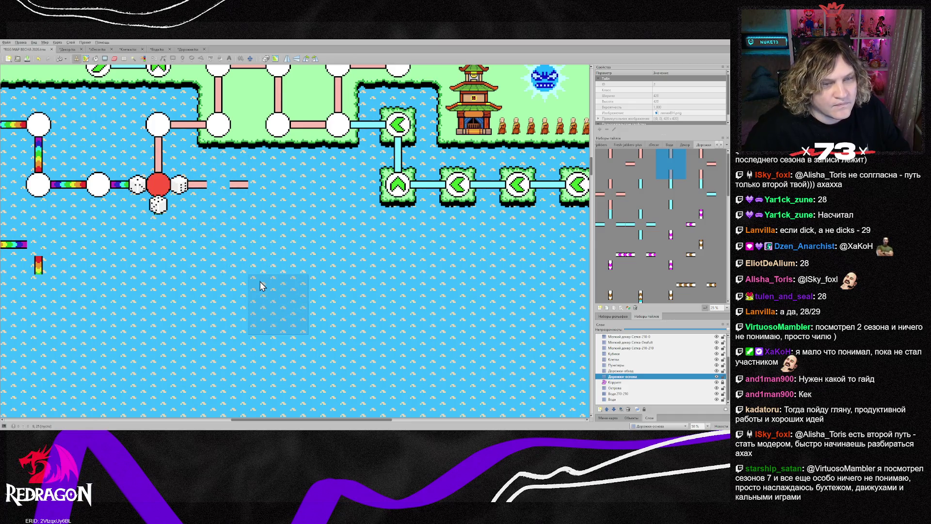
drag(323, 420, 279, 418)
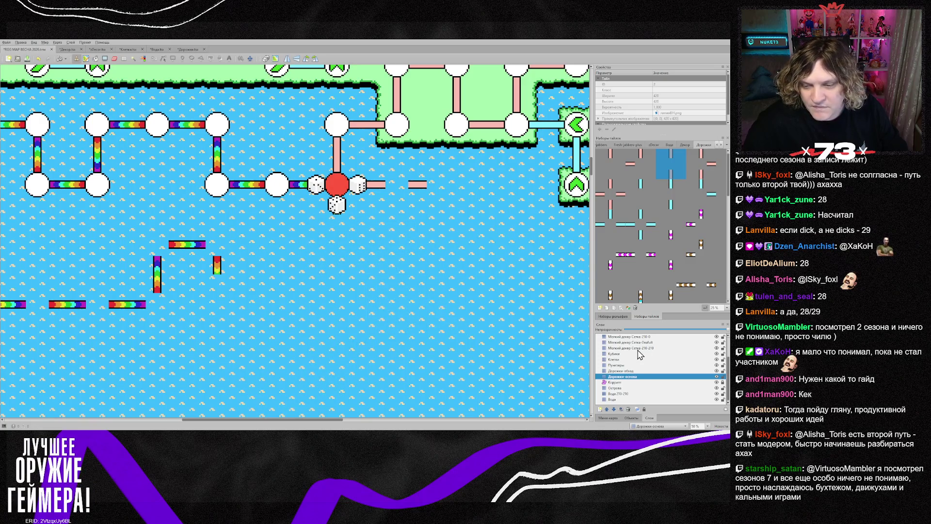
click(632, 370)
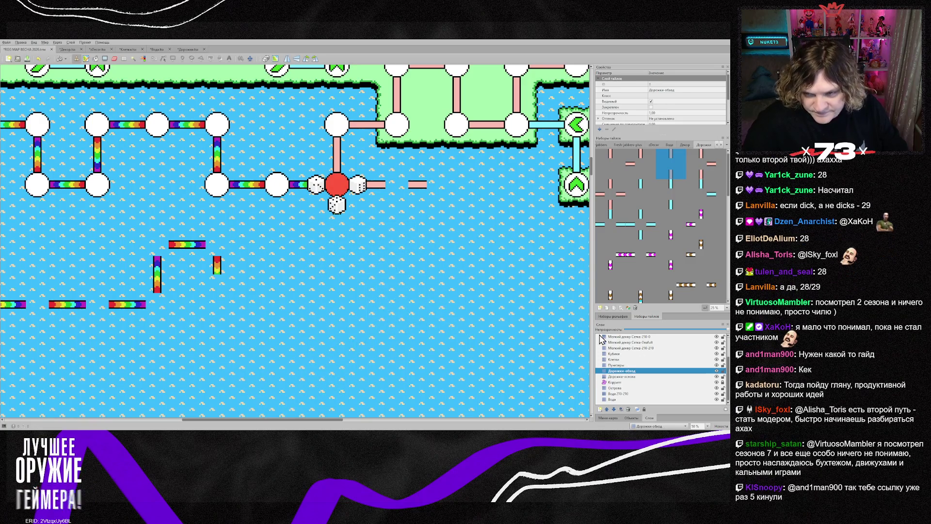
scroll(623, 260, down, 3)
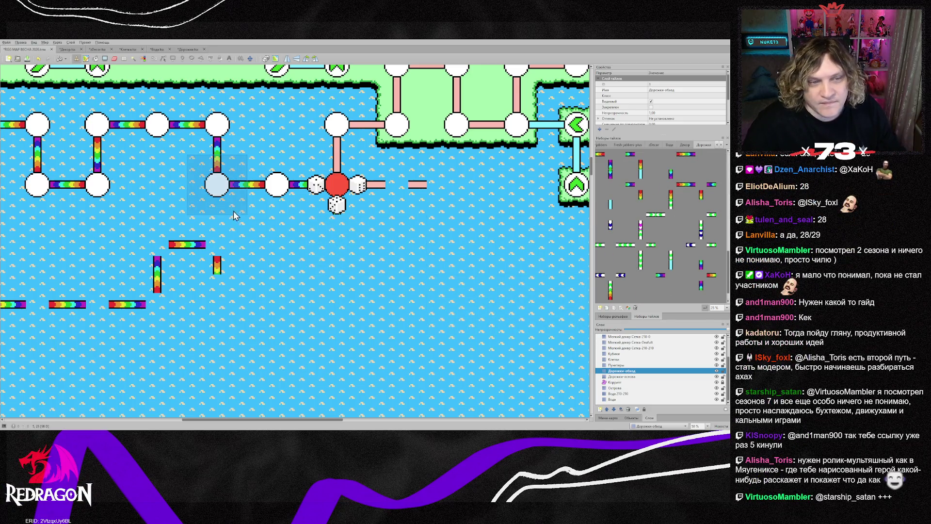
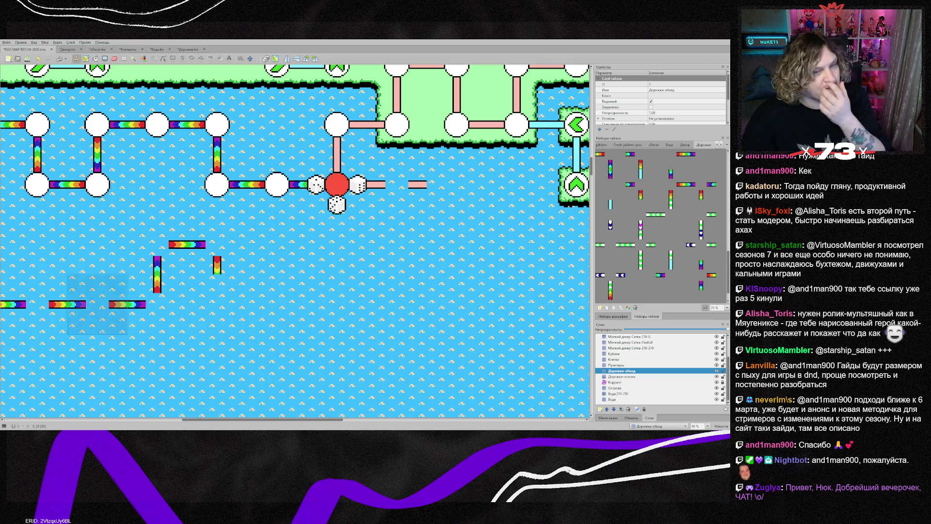
- Stamp a vertical rainbow path piece below the red node on the water, then cancel the stamp
scroll(337, 304, down, 1)
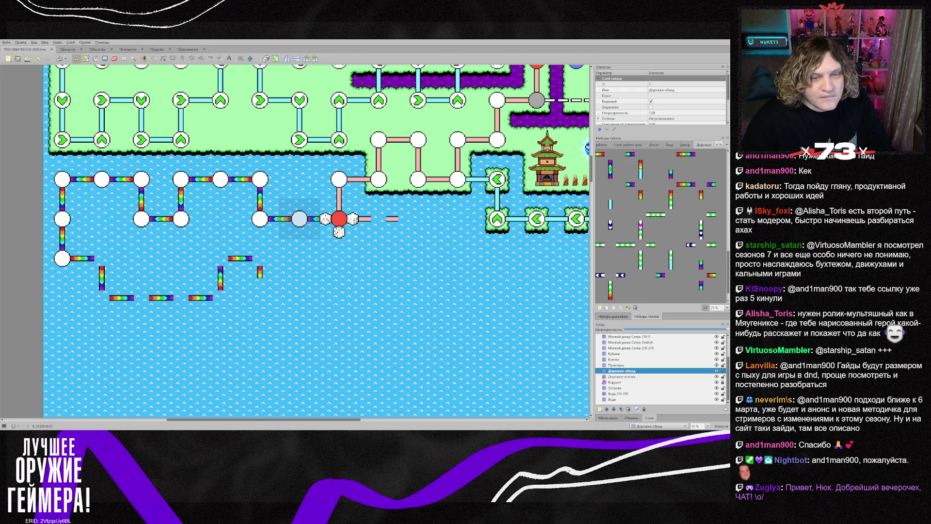
click(675, 164)
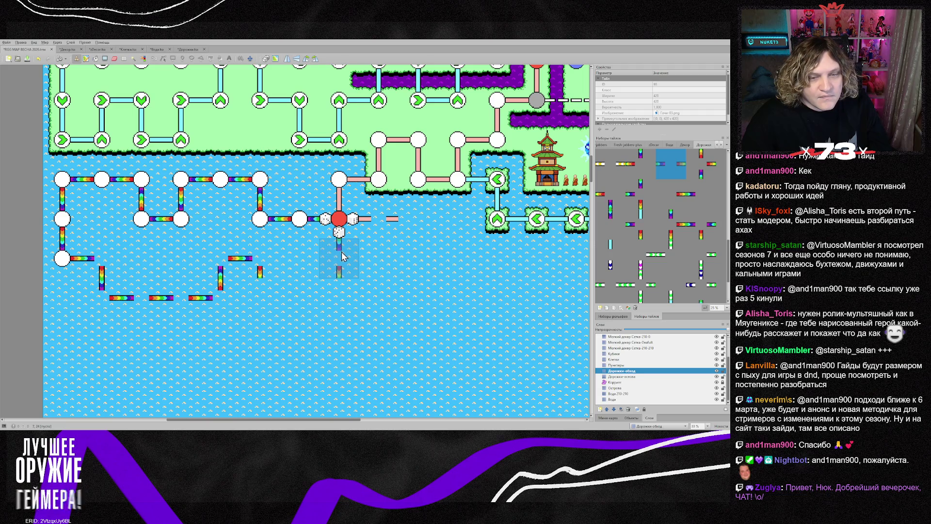
click(341, 255)
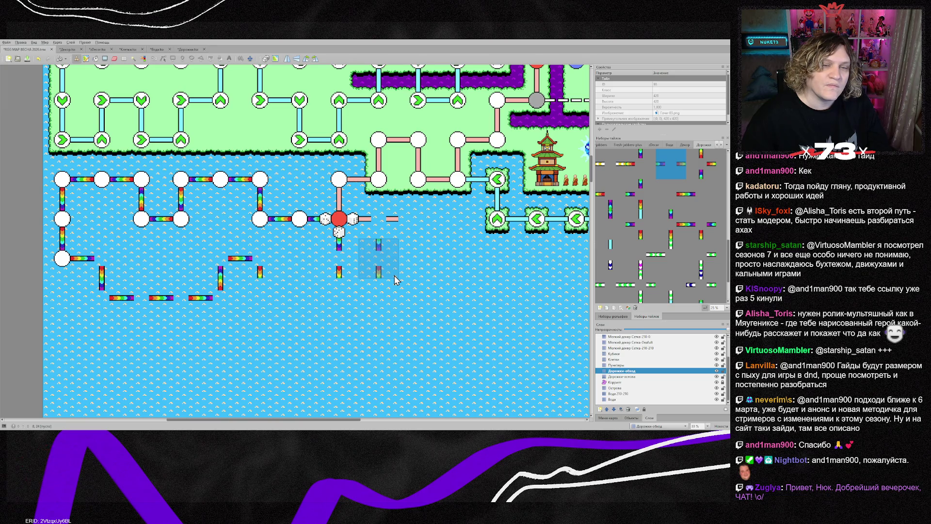
right_click(416, 278)
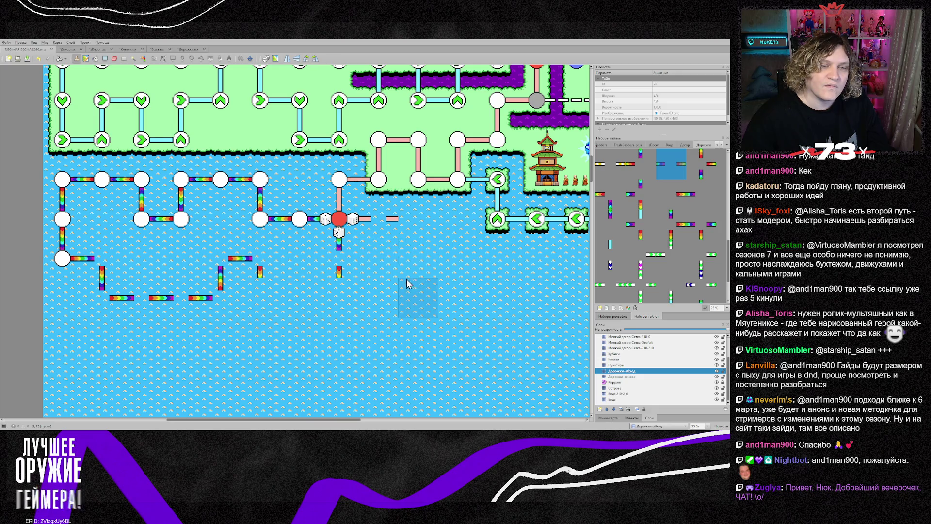
scroll(260, 289, down, 1)
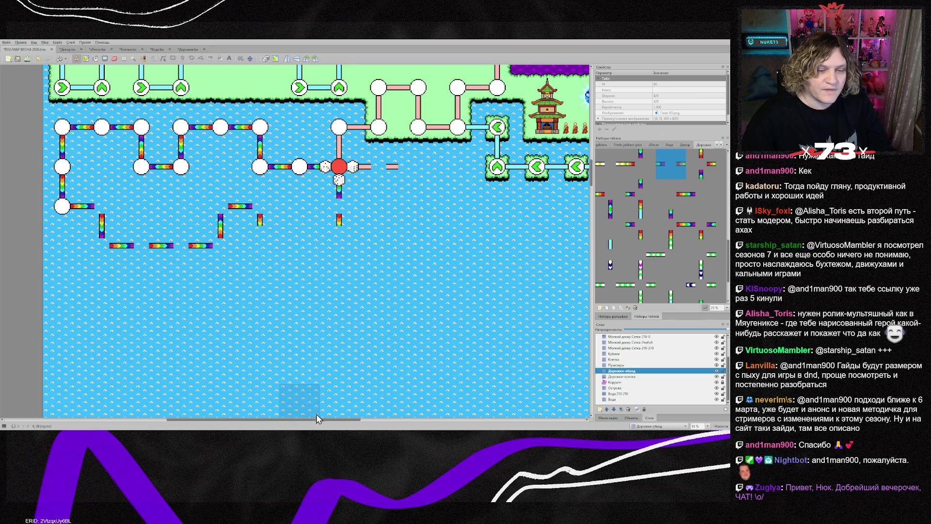
drag(318, 420, 374, 425)
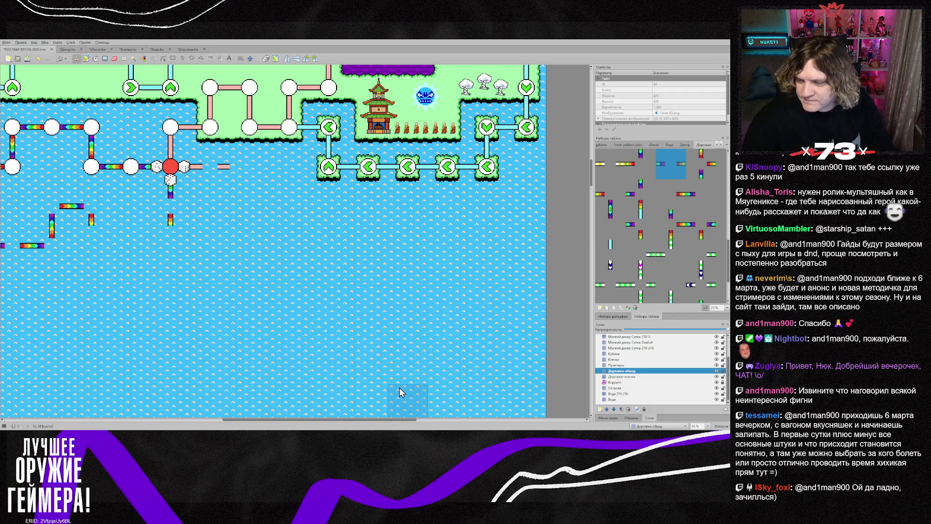
drag(374, 419, 327, 415)
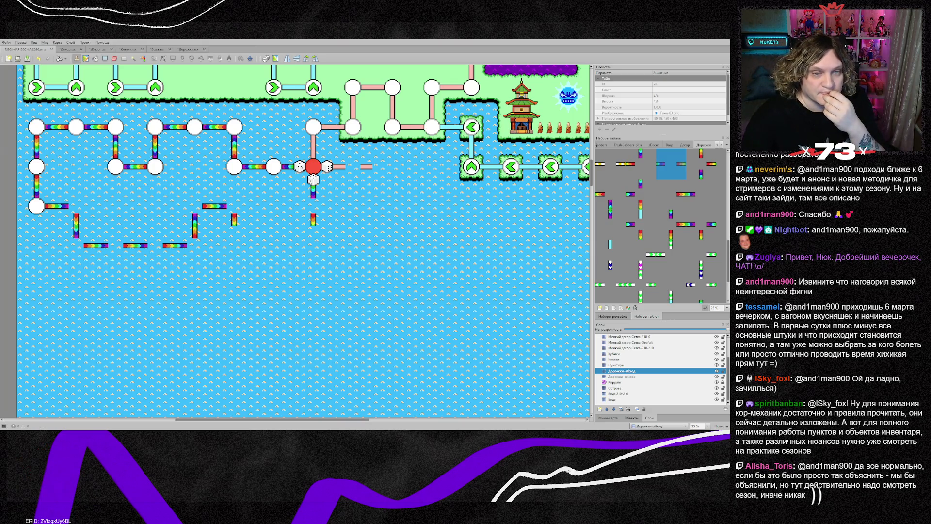
scroll(371, 421, right, 3)
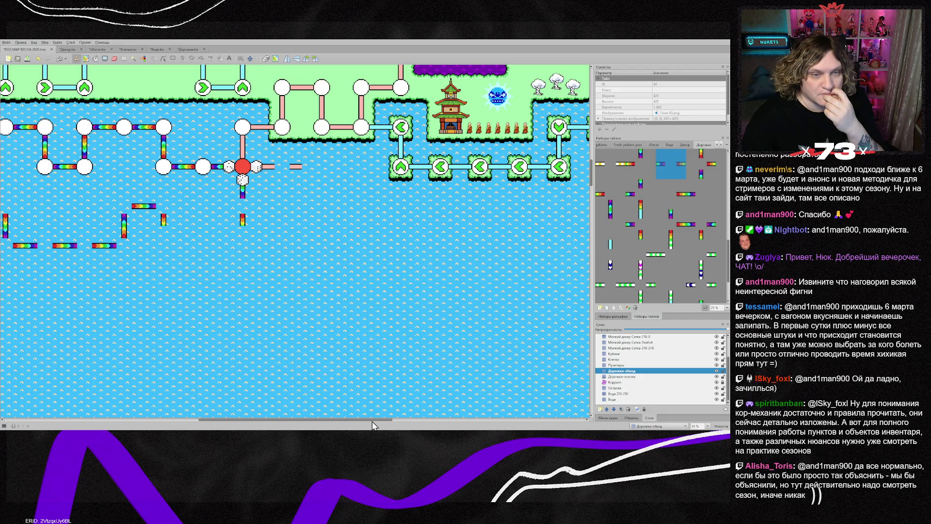
scroll(363, 421, right, 3)
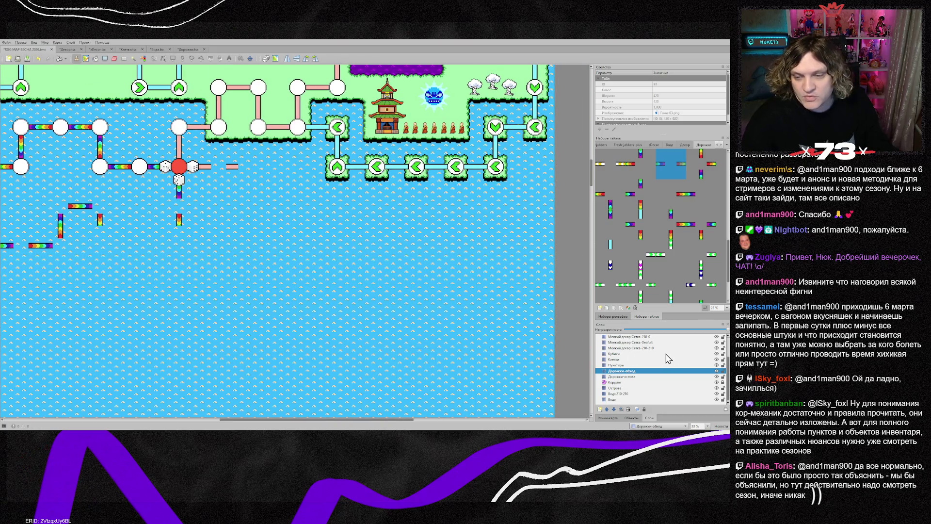
- On the Дорожки-основа layer, lay a horizontal pink path piece right of the red node
click(630, 377)
scroll(664, 228, down, 2)
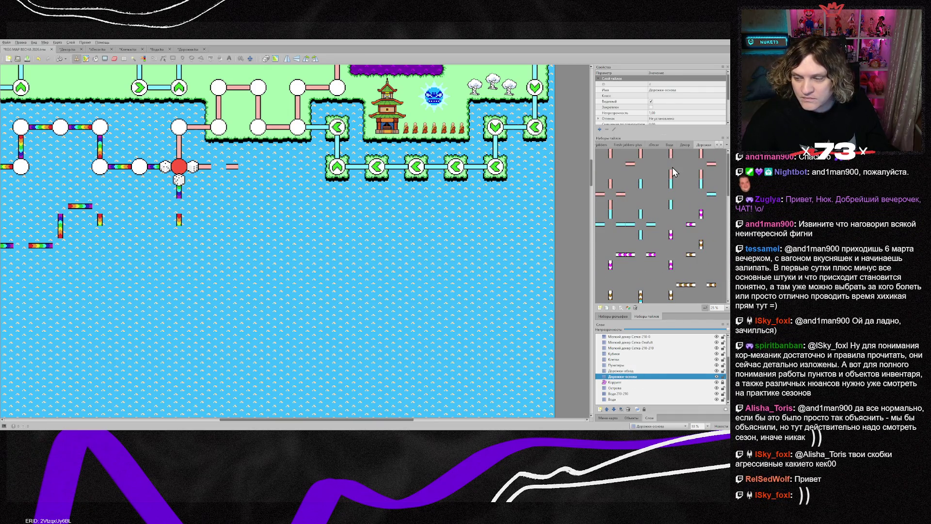
click(673, 172)
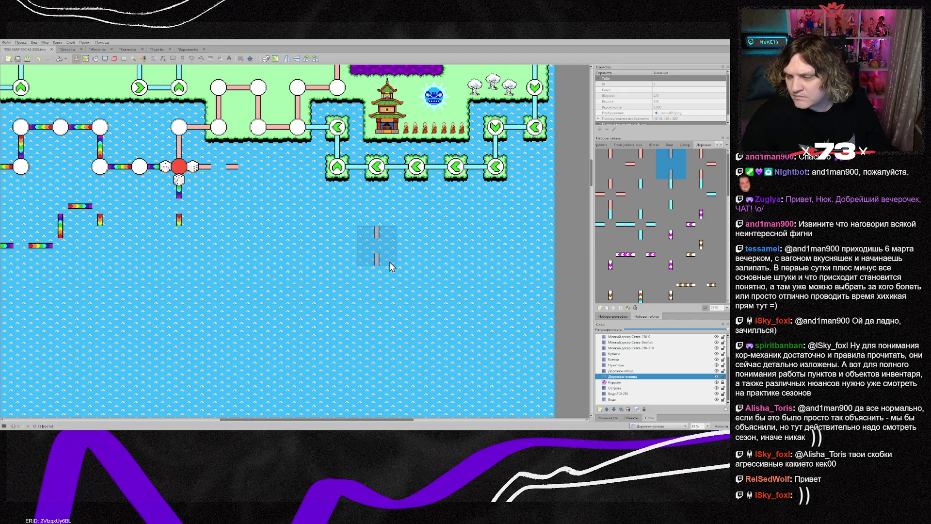
key(z)
click(266, 179)
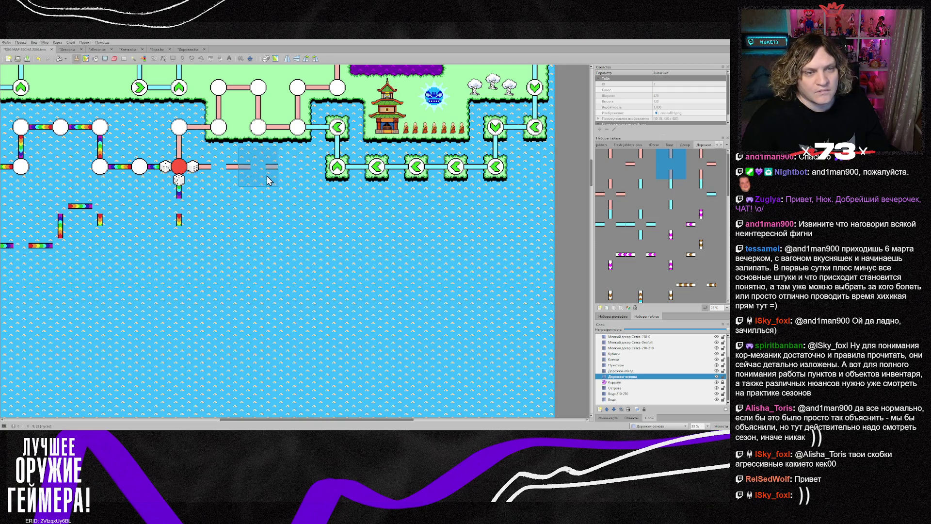
- Add a pink corner where the path bends, then run vertical pink pieces down into the water
right_click(225, 129)
key(ctrl+h)
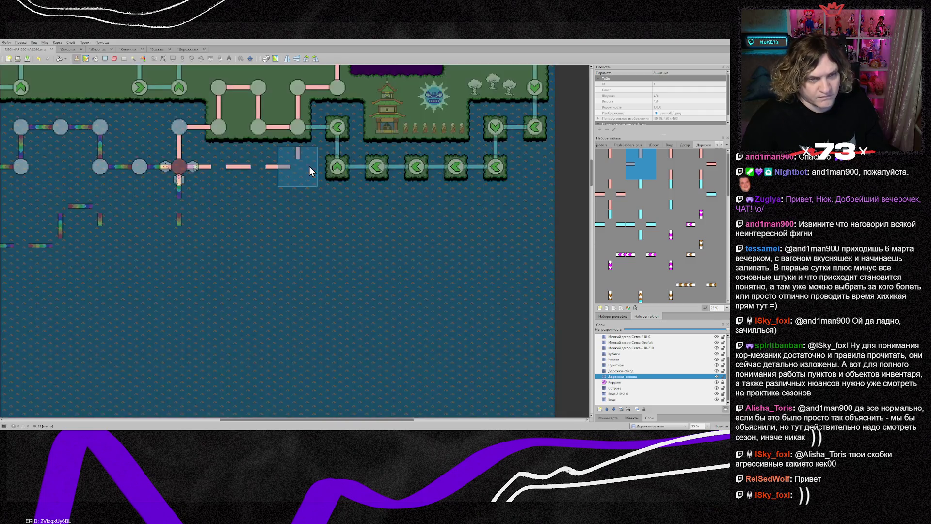
key(ctrl+h)
key(z)
key(z)
key(z)
click(310, 171)
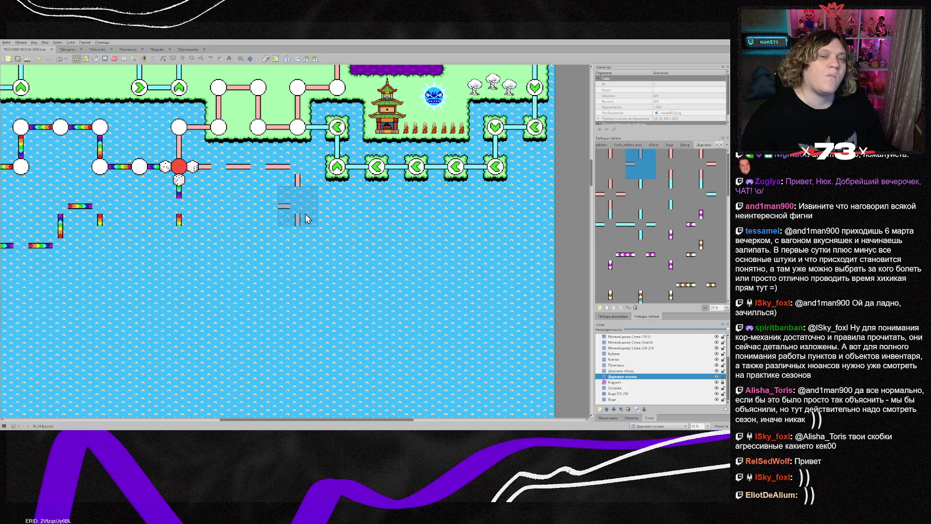
click(671, 177)
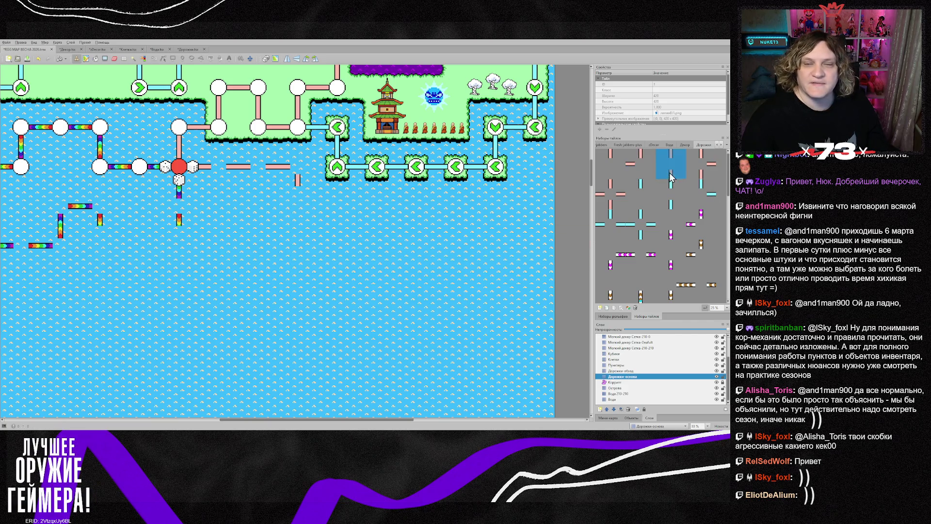
click(300, 208)
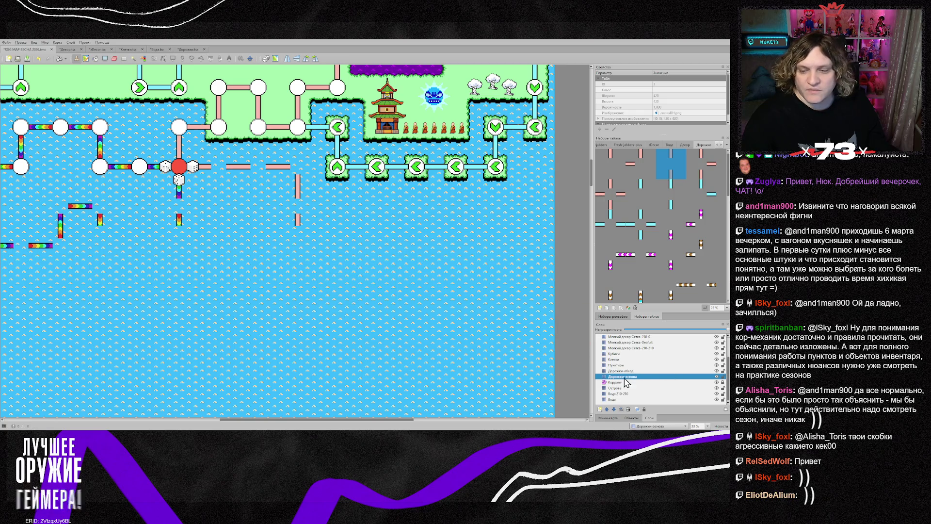
click(615, 360)
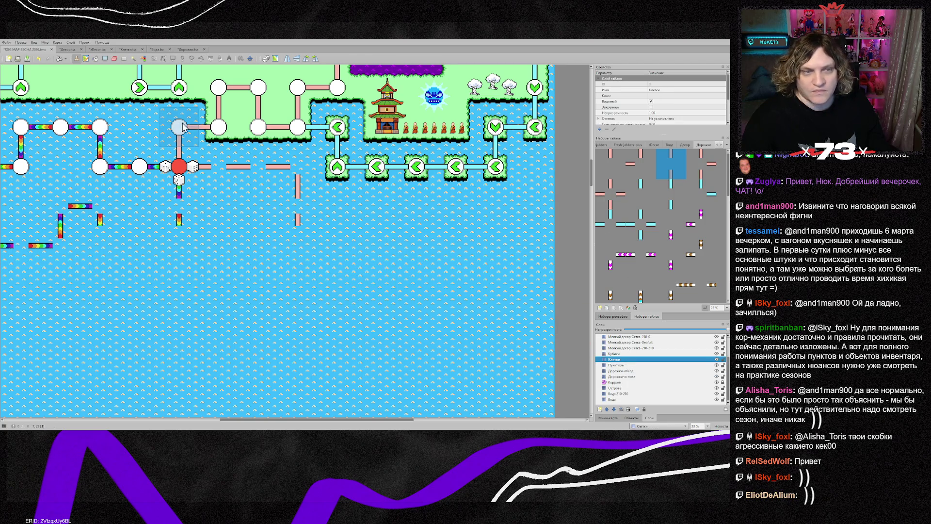
- Copy white nodes onto the pink path row and add another white node further down
right_click(218, 126)
drag(219, 166, 297, 167)
click(295, 196)
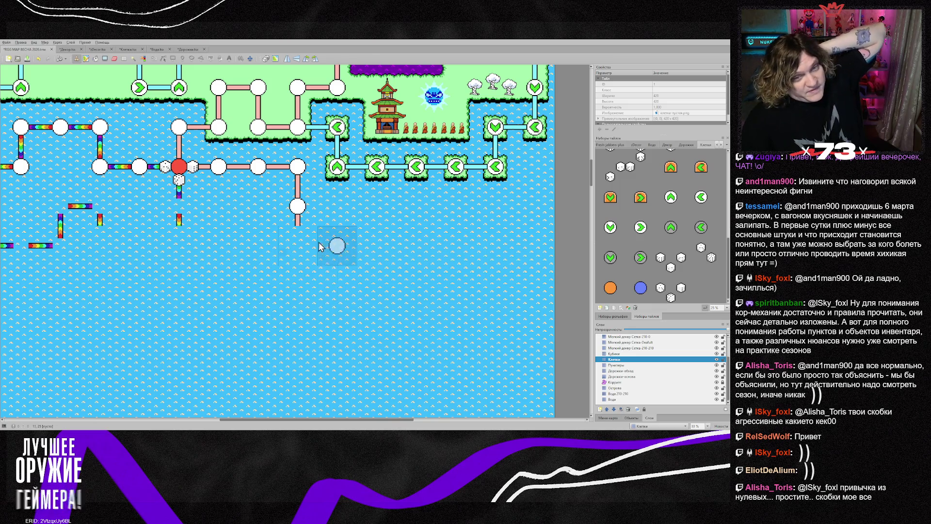
- Place a red node at the end of the southward pink path
scroll(677, 216, up, 5)
click(640, 164)
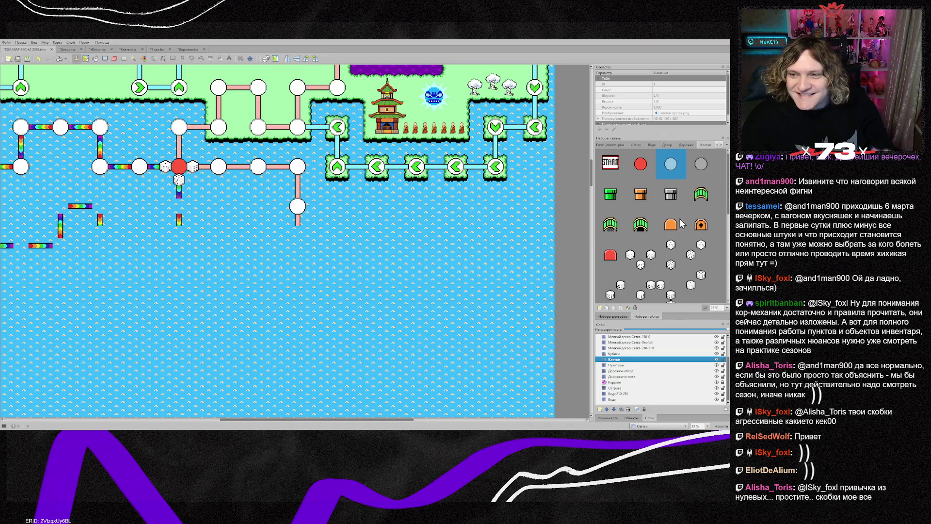
click(297, 244)
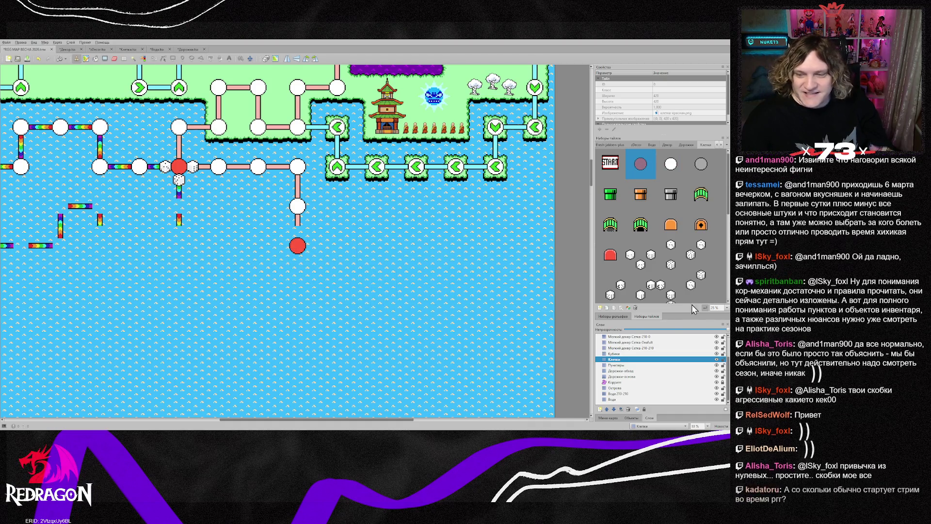
click(630, 377)
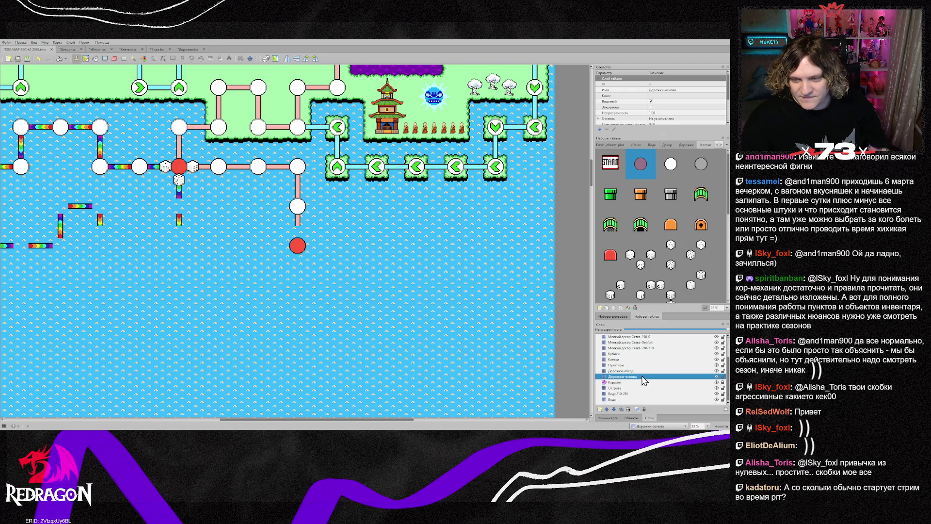
click(685, 145)
click(671, 164)
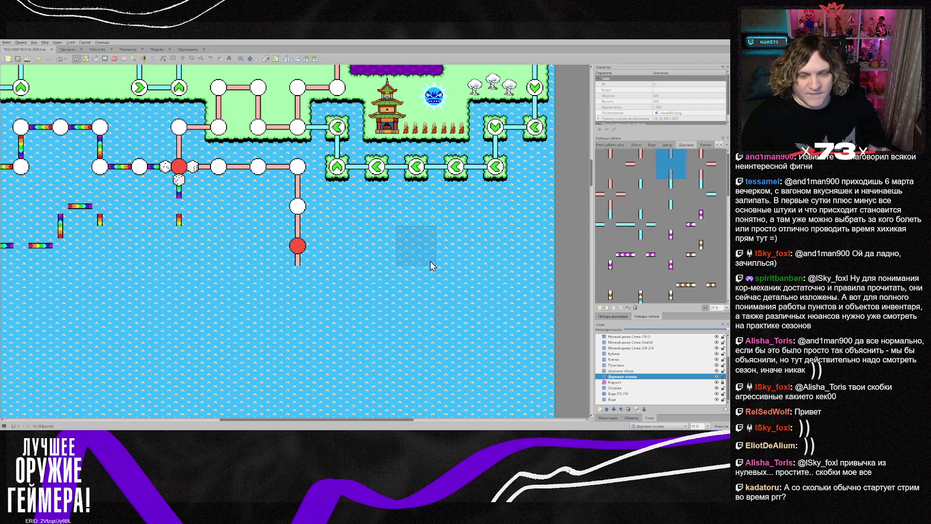
- On the Дорожки-обход layer, stamp a flipped light-blue path piece right of the lower red node
drag(642, 195, 630, 183)
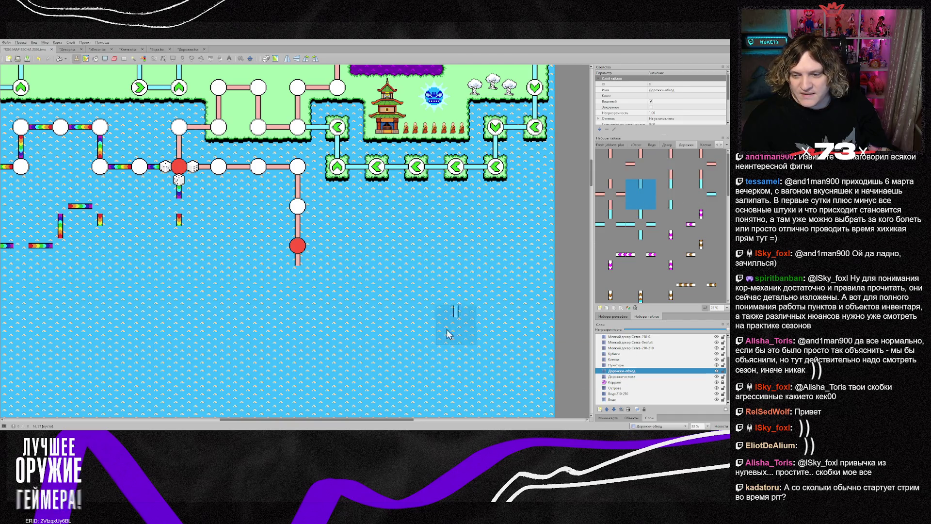
click(622, 371)
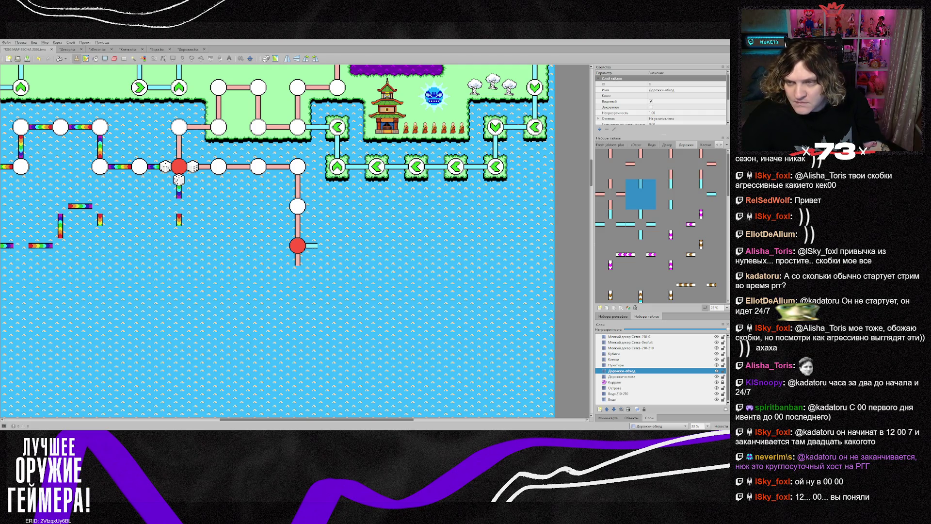
click(610, 224)
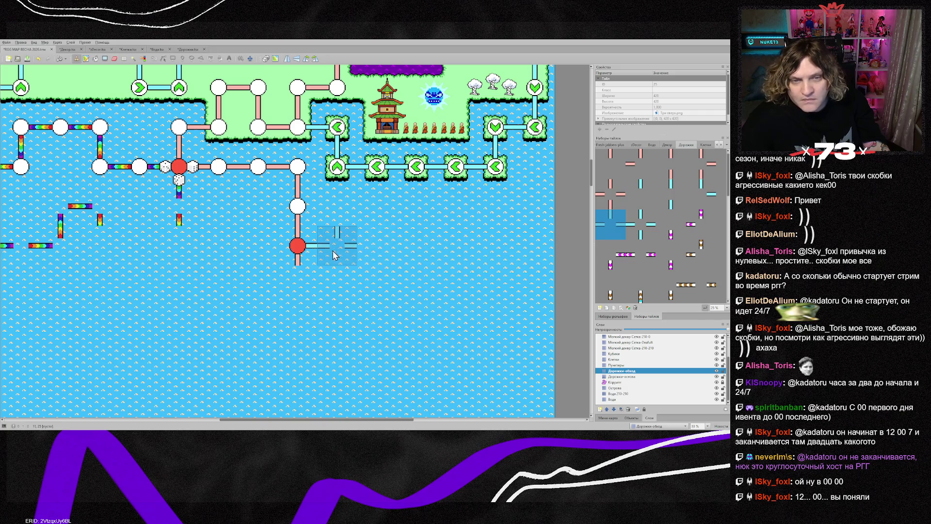
click(704, 196)
key(y)
click(333, 245)
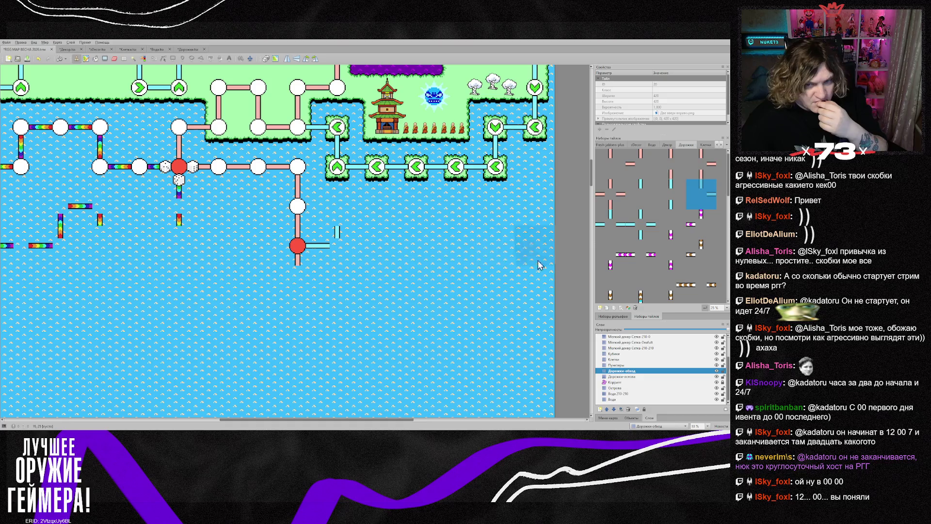
click(622, 360)
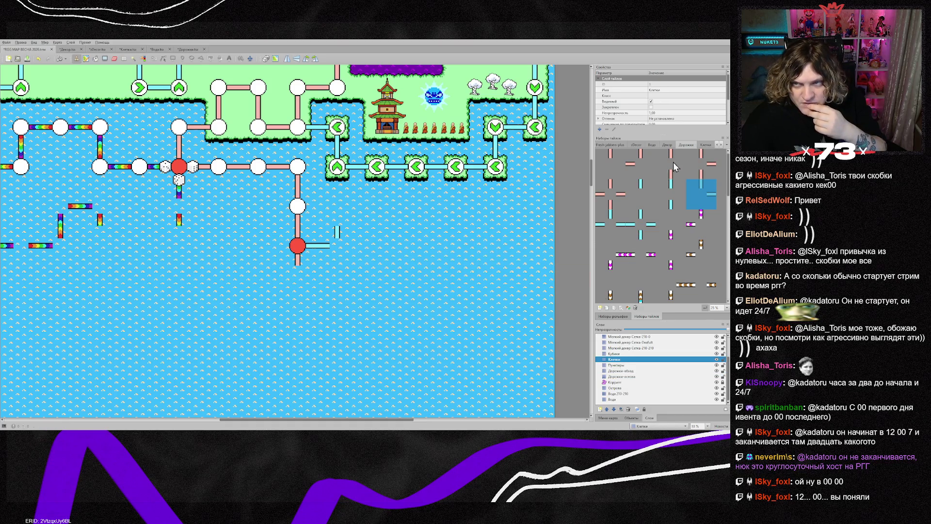
- On the Клетки layer, place two right-pointing green arrows, then two down arrows, beside the pink path
click(705, 145)
scroll(674, 285, down, 3)
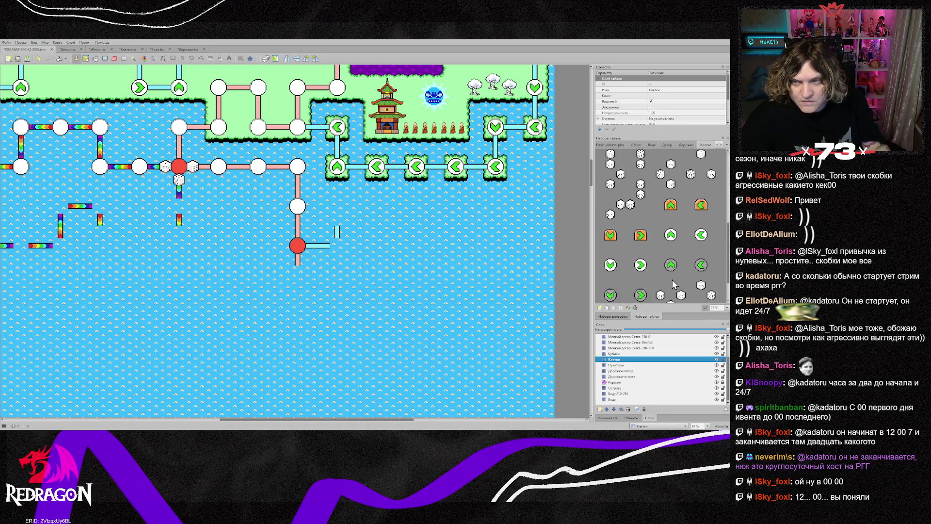
click(670, 201)
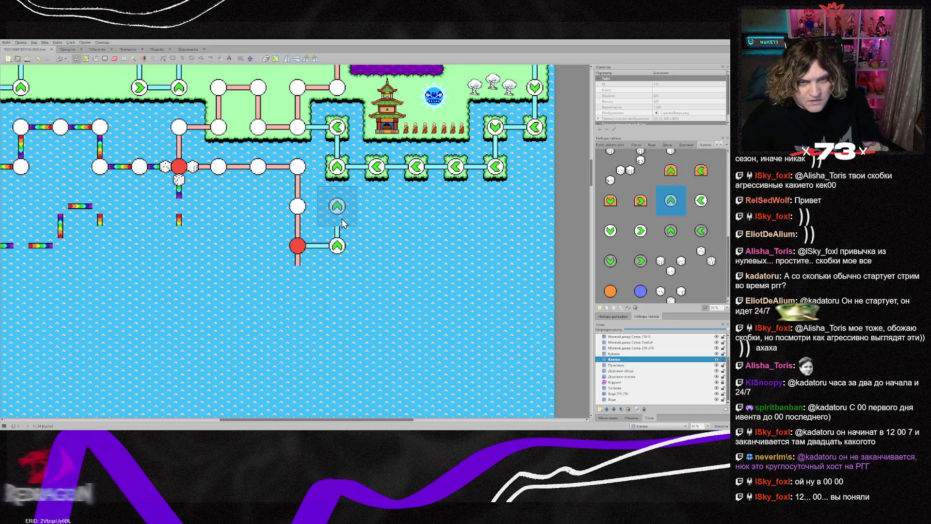
key(z)
click(341, 218)
click(377, 214)
key(z)
click(416, 214)
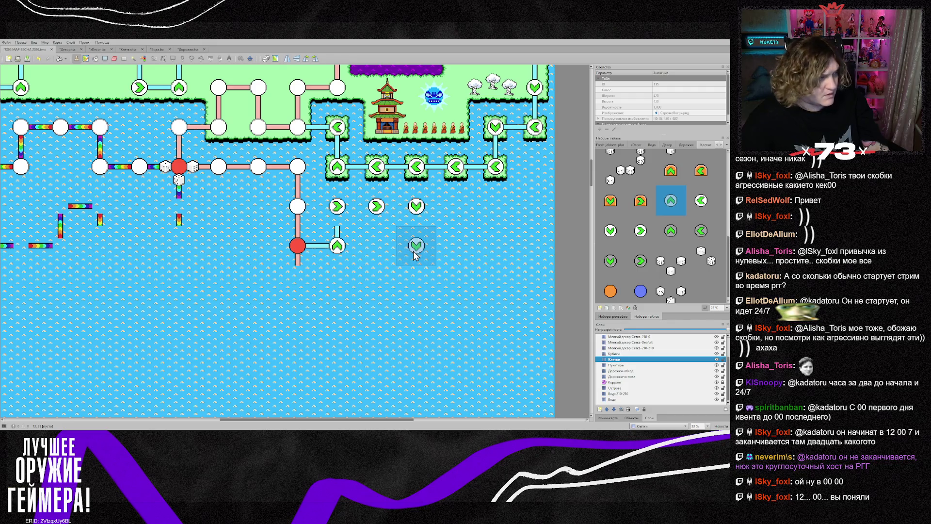
click(415, 255)
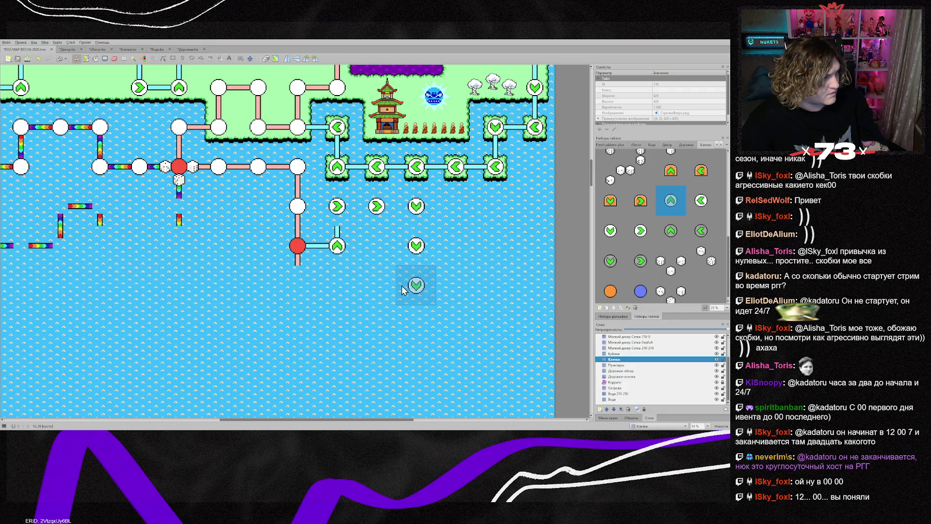
- Add left, down and up arrow cells to close the first loop of the maze
key(z)
click(404, 289)
click(376, 288)
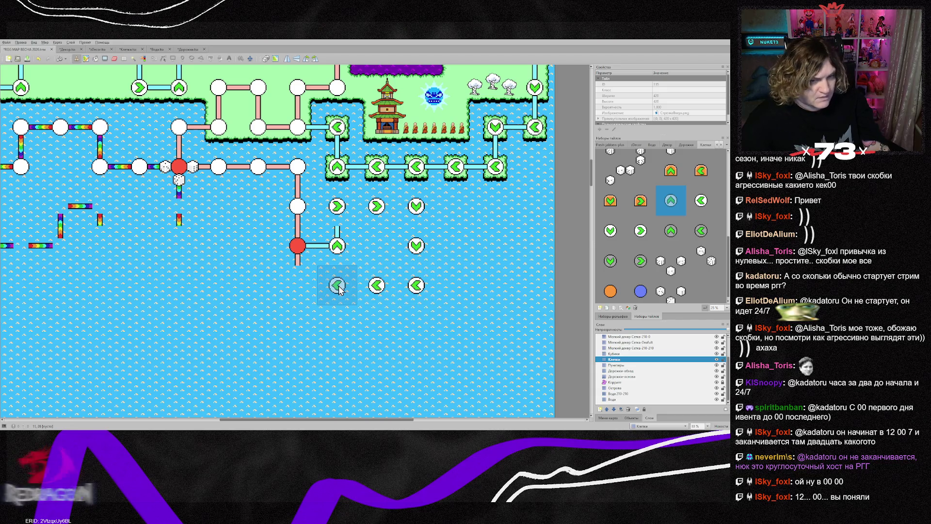
key(shift+z)
click(340, 289)
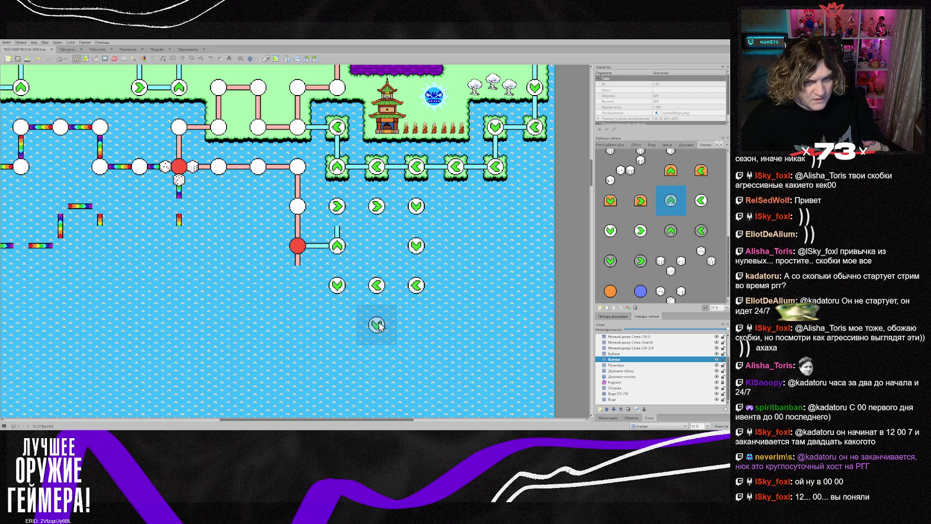
scroll(377, 324, down, 2)
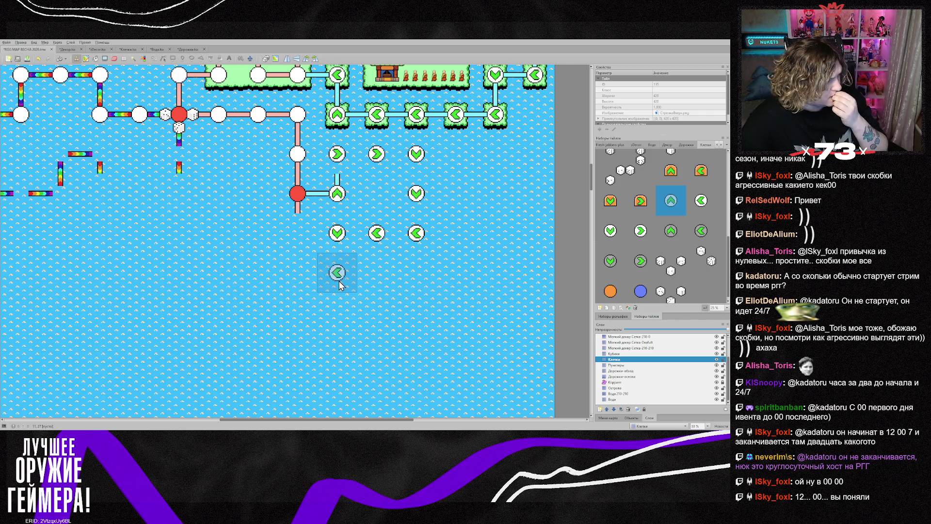
click(338, 280)
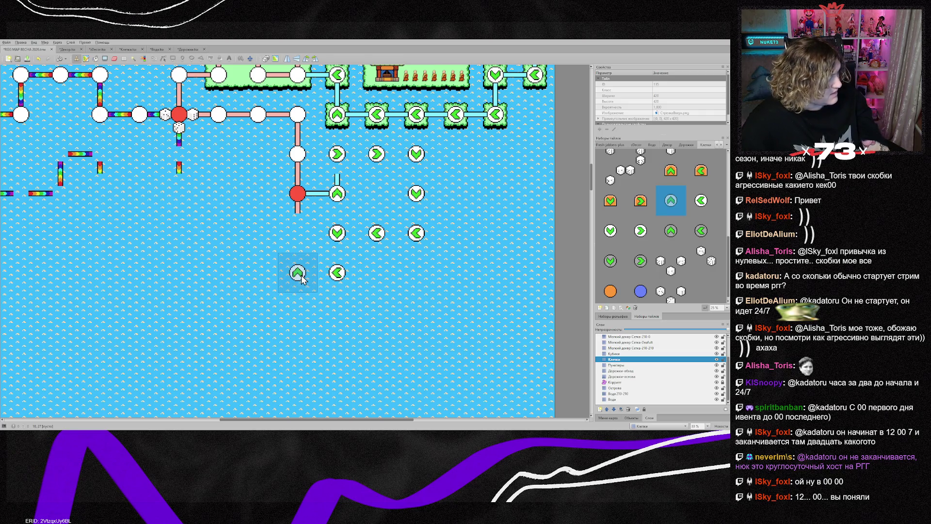
click(301, 278)
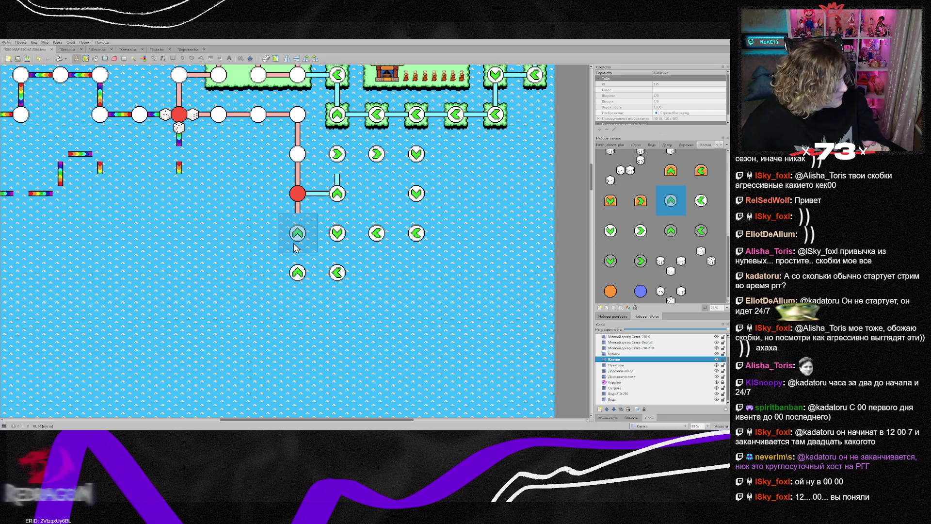
key(z)
key(z)
key(z)
click(294, 247)
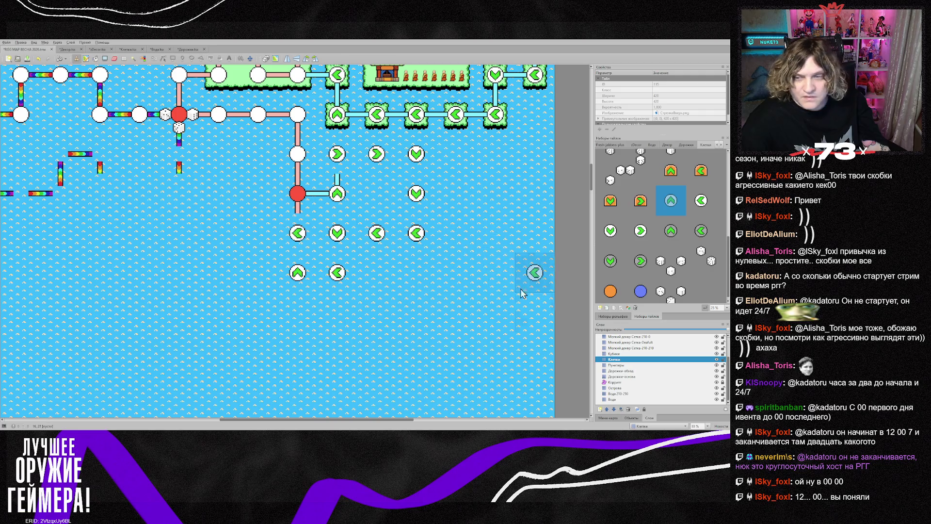
- Fix the path piece below the red node on the Дорожки-основа layer
click(630, 376)
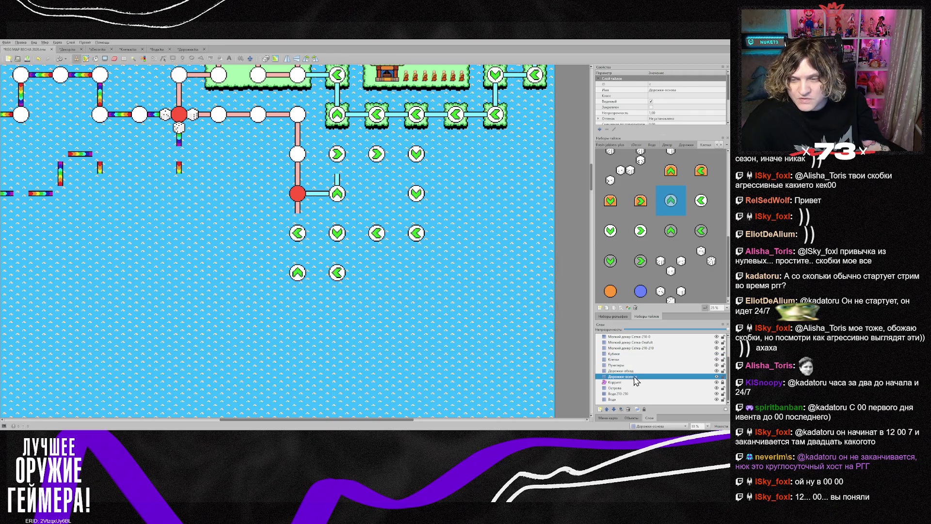
right_click(317, 139)
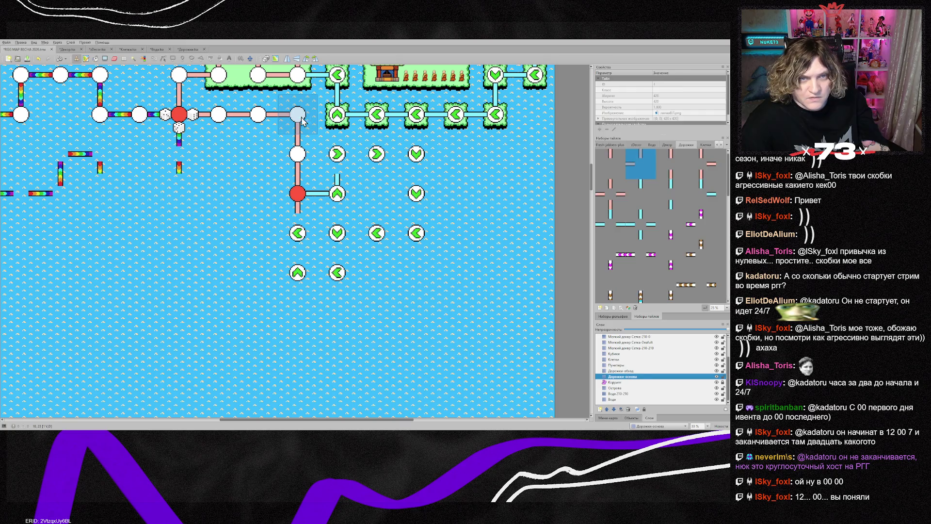
click(291, 199)
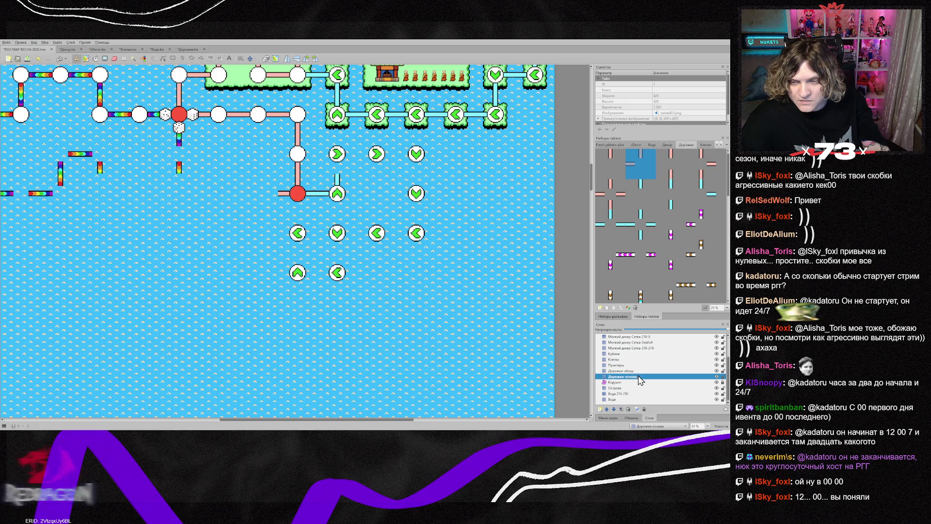
- Back on Клетки, build a new left column of down, right and left arrow cells
click(625, 359)
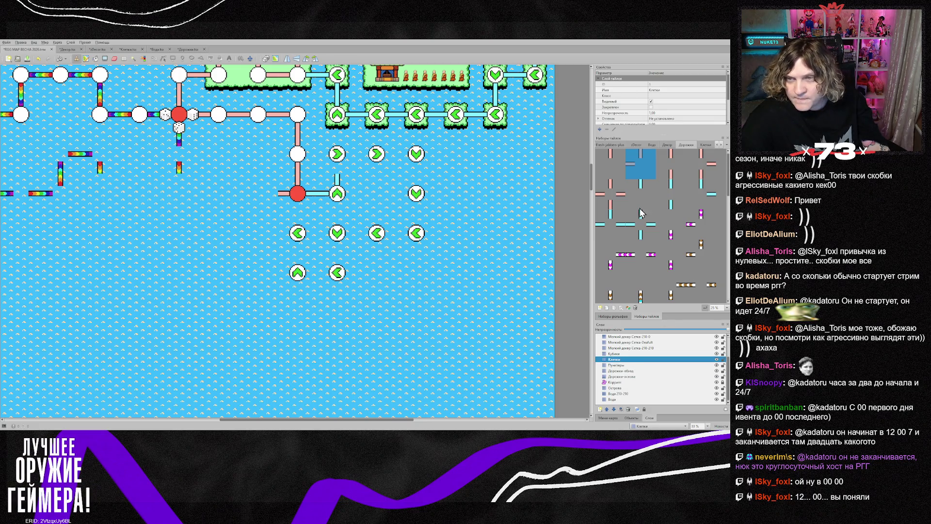
click(706, 145)
click(672, 211)
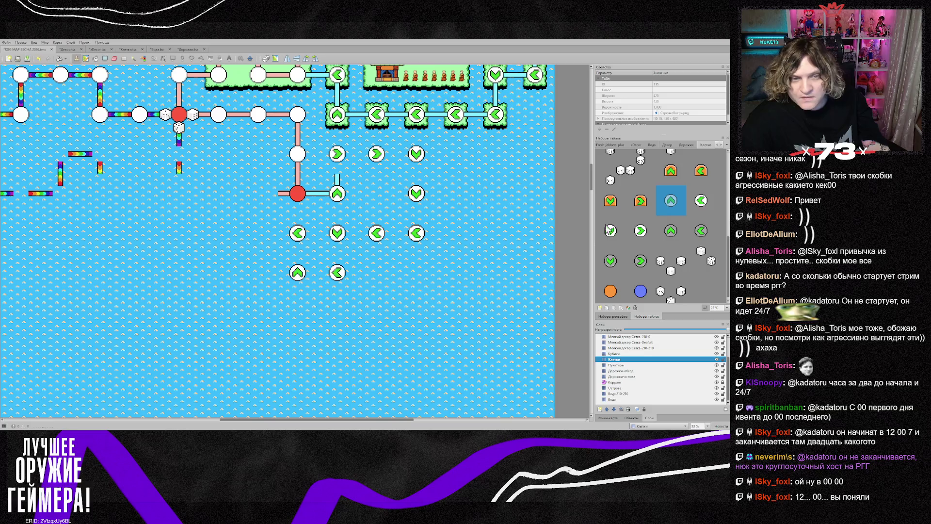
click(263, 242)
click(261, 274)
key(shift+z)
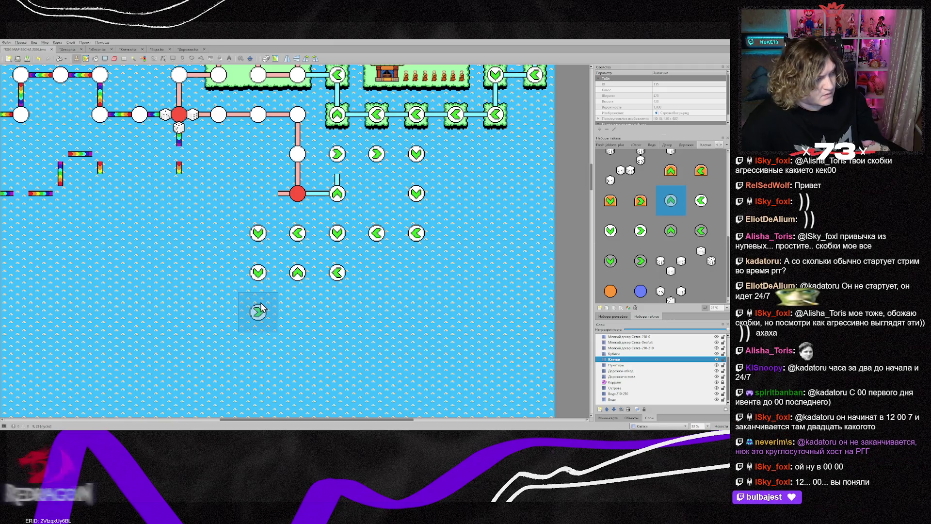
click(261, 308)
key(z)
click(304, 316)
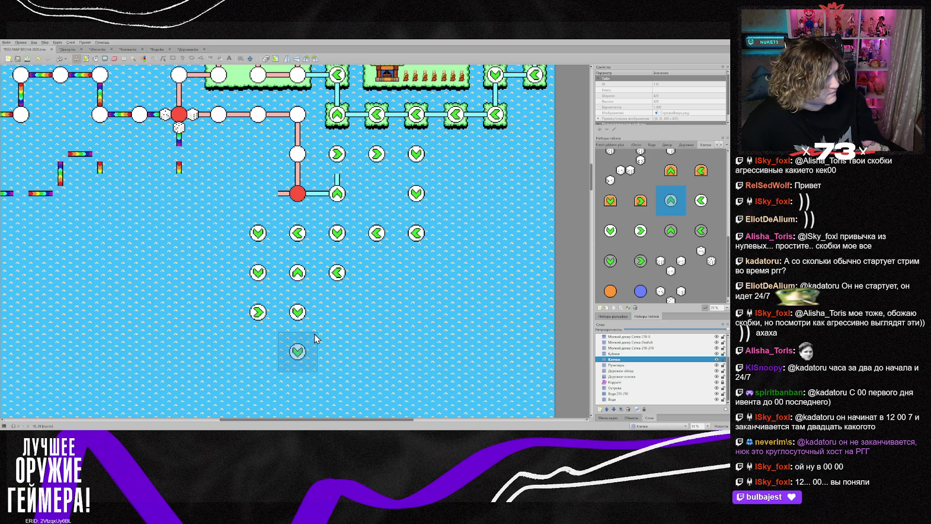
key(z)
click(308, 349)
key(z)
key(z)
key(z)
click(272, 354)
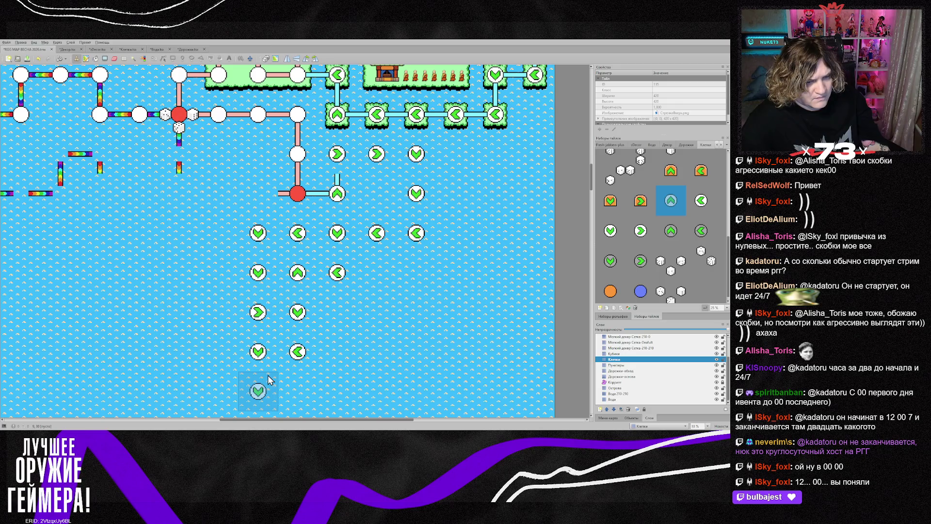
- Lay a bottom row of right arrows, then a column of up arrows
scroll(267, 374, down, 10)
scroll(259, 383, up, 10)
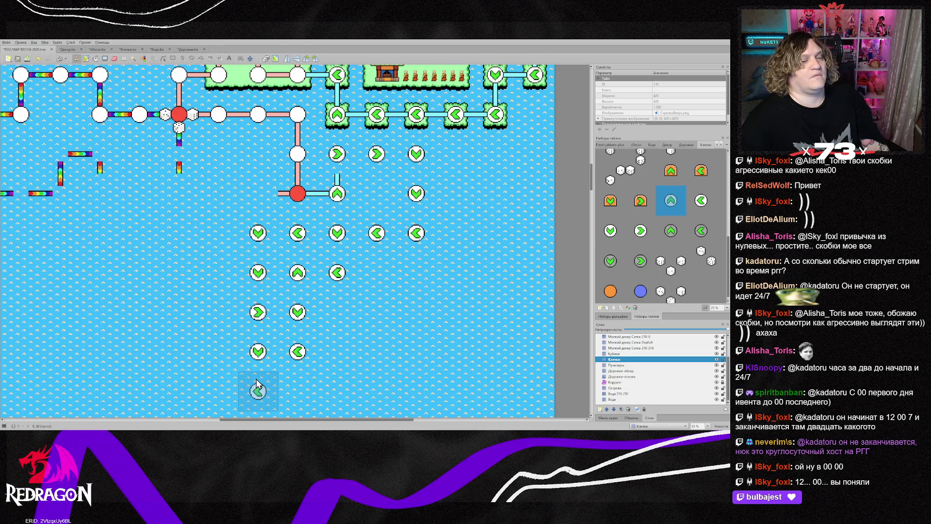
key(x)
click(257, 383)
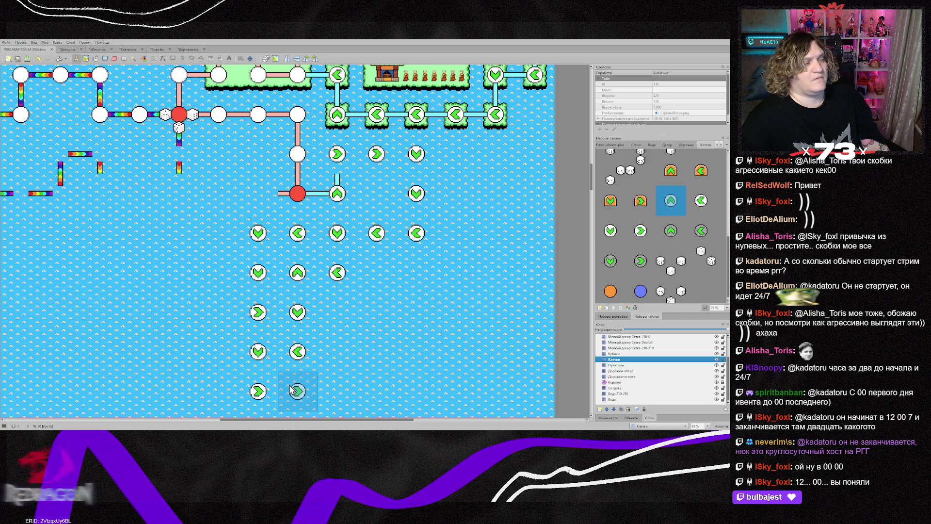
click(291, 388)
key(z)
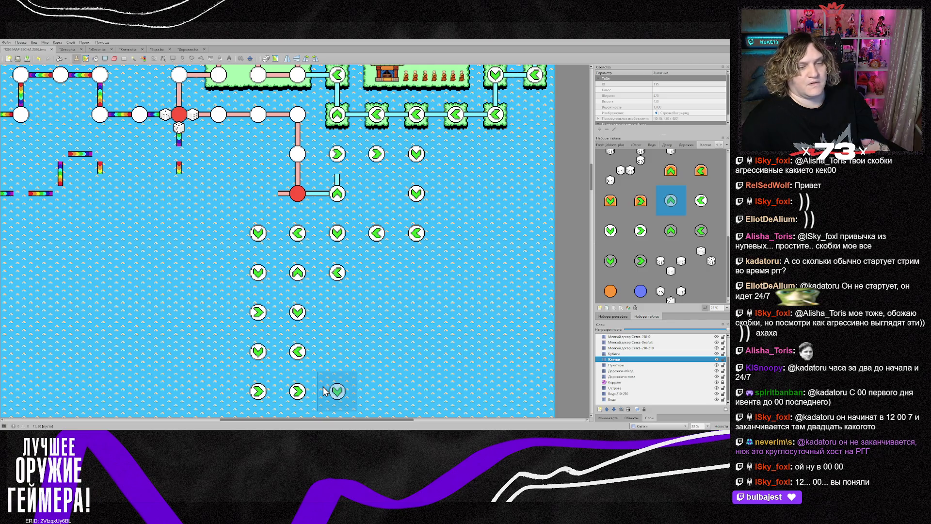
click(325, 391)
key(y)
key(z)
click(335, 358)
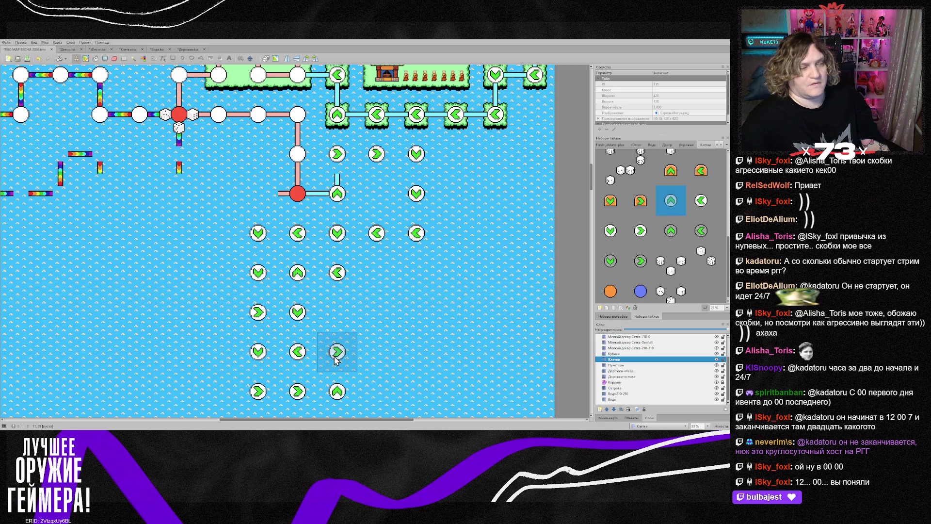
key(x)
key(z)
click(370, 357)
click(370, 317)
- Add right arrows across the top row, down arrows in the right column, and left arrows back
key(z)
click(373, 278)
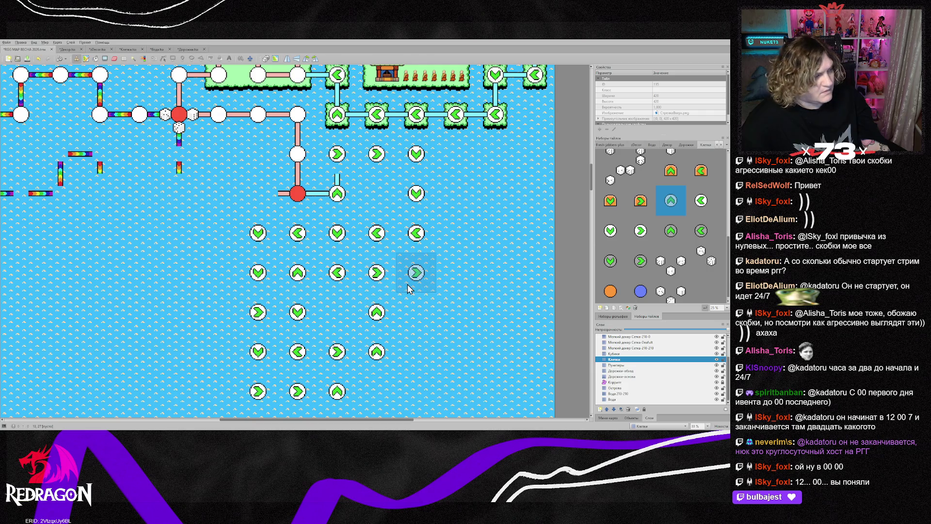
click(415, 287)
key(z)
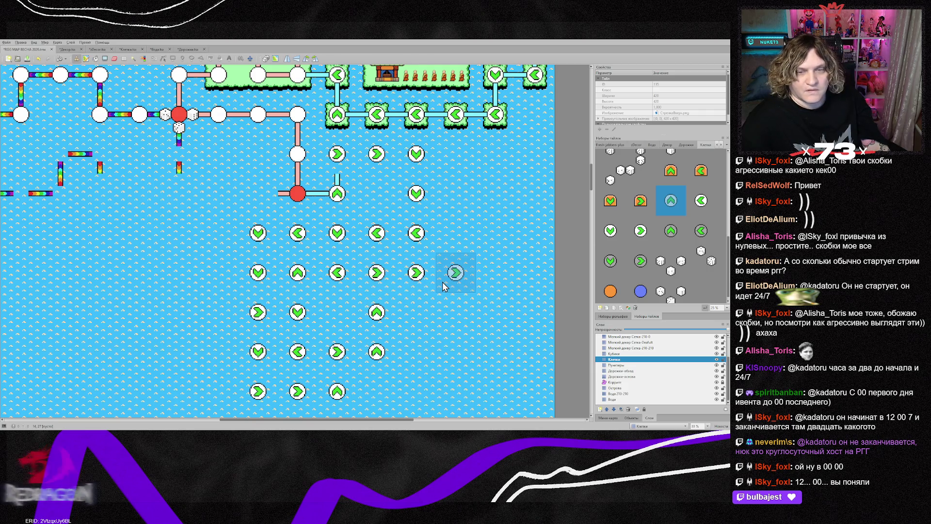
click(443, 286)
key(z)
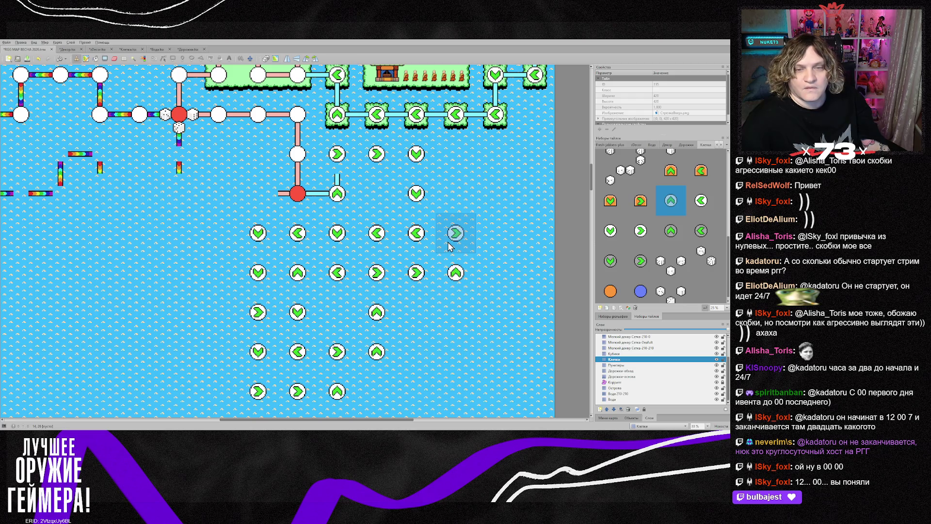
click(455, 246)
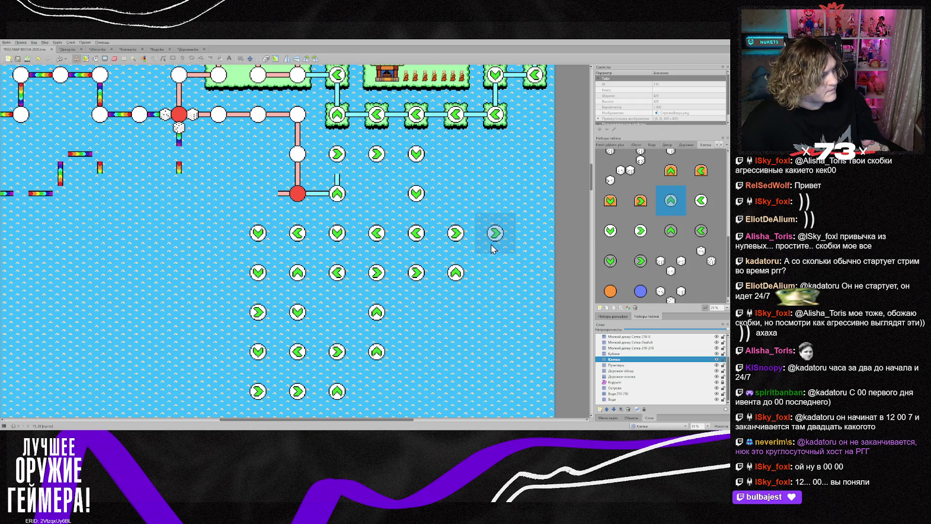
click(496, 246)
click(535, 245)
click(535, 284)
key(z)
click(535, 317)
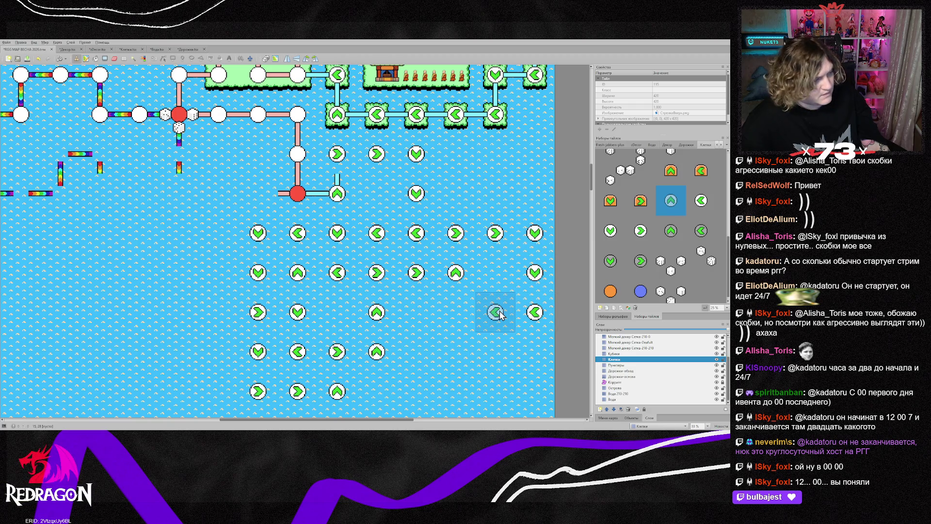
click(499, 315)
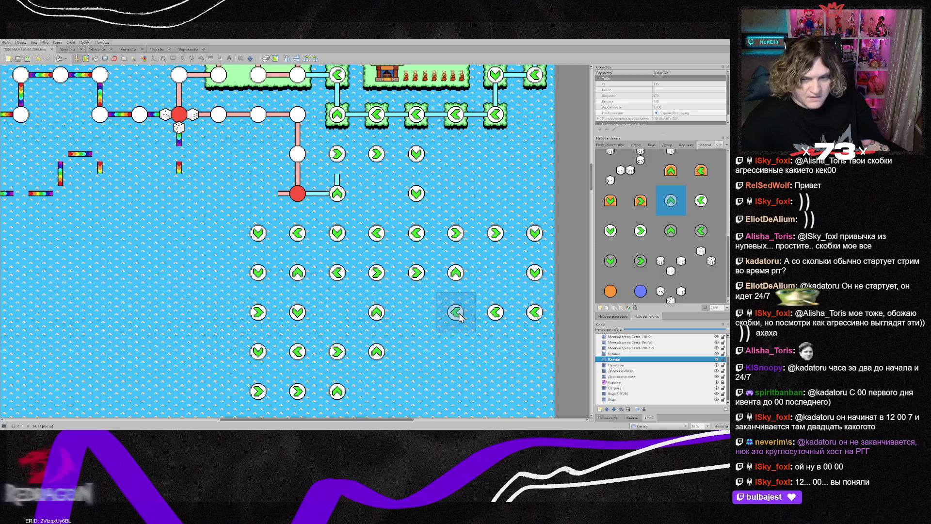
click(457, 315)
- Finish the grid with down, right and up arrows at the bottom and two down arrows far right
key(shift+z)
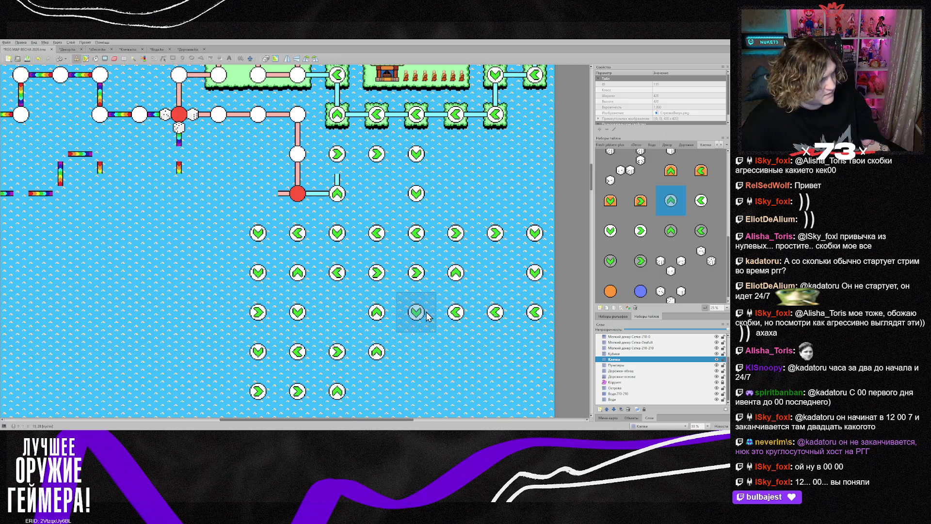
click(433, 329)
click(433, 367)
key(y)
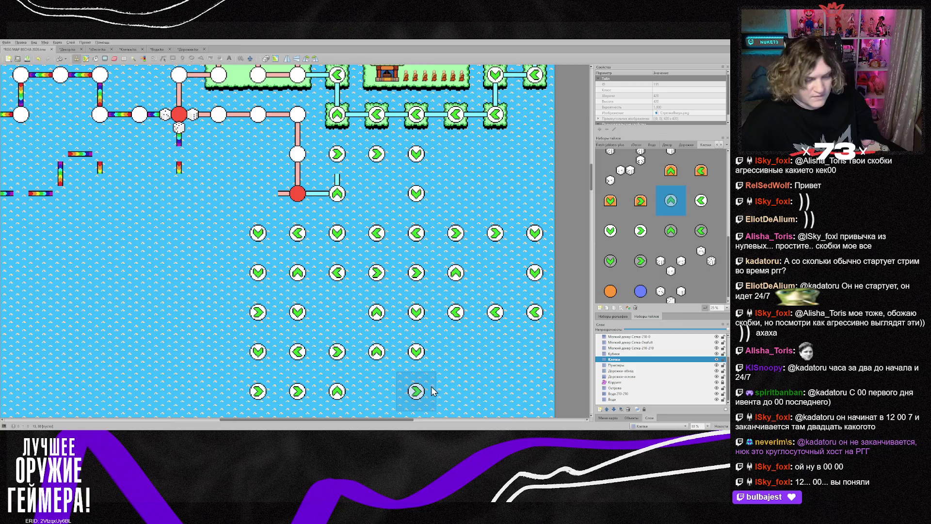
click(433, 392)
click(473, 392)
key(shift+z)
click(506, 392)
click(506, 359)
scroll(534, 260, down, 2)
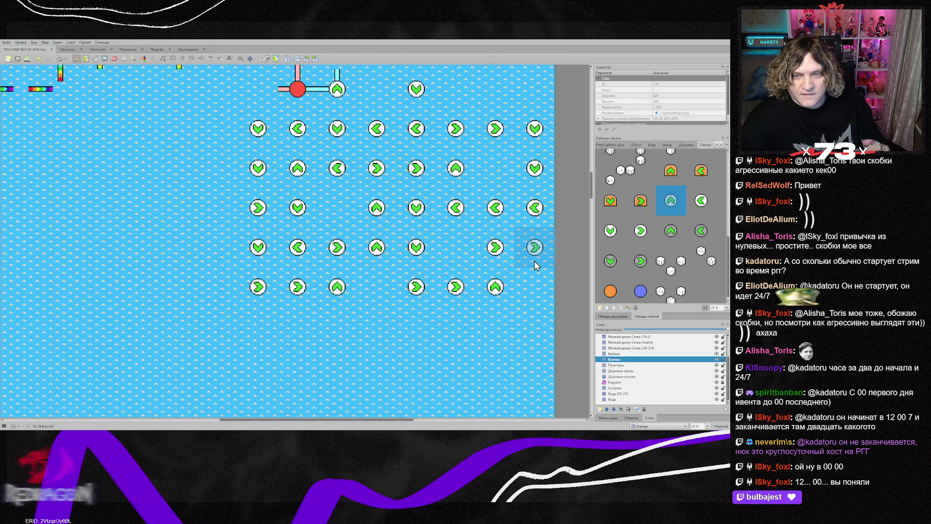
key(z)
click(534, 260)
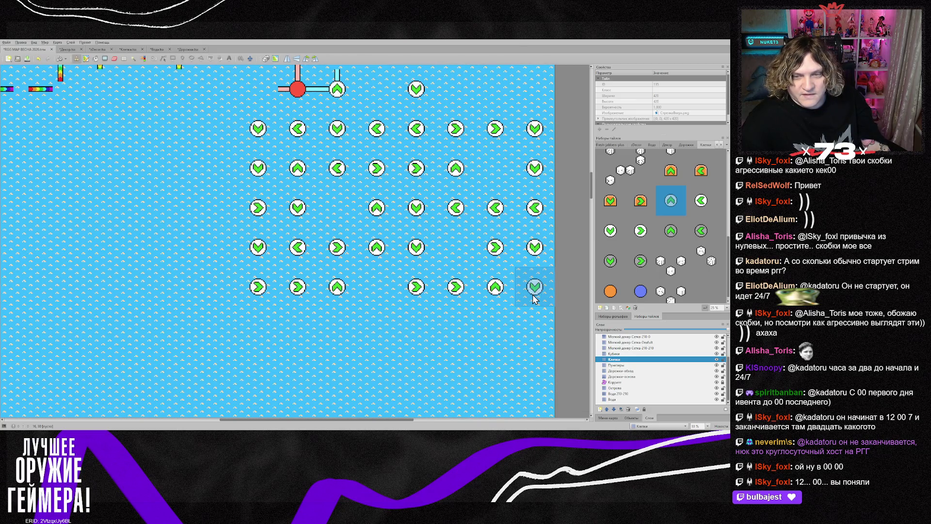
click(533, 295)
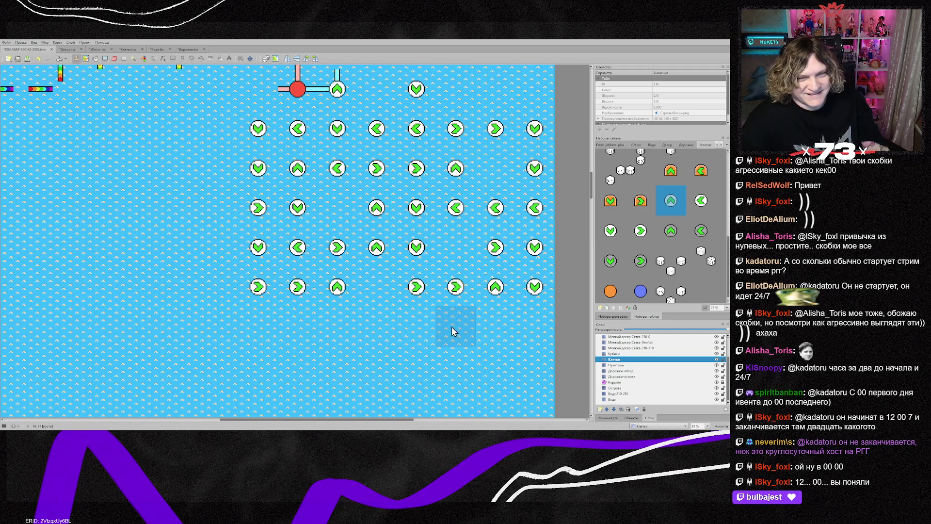
scroll(458, 326, up, 2)
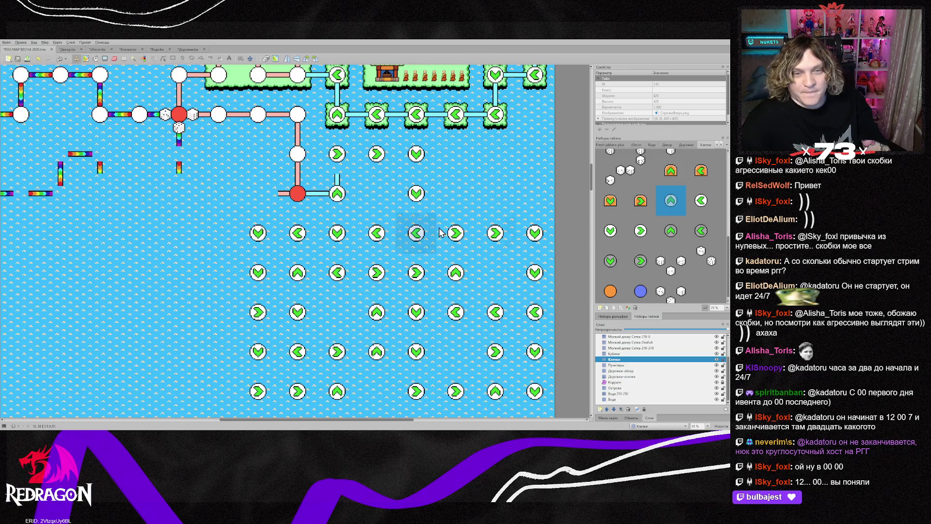
click(626, 370)
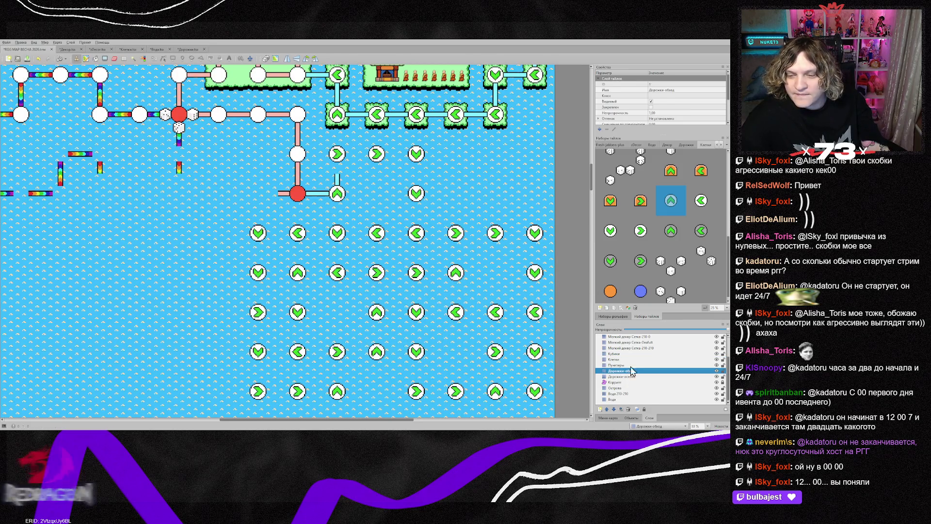
- Copy a path piece from the map and stamp rotated corner links between the upper arrow nodes
right_click(338, 196)
key(z)
key(z)
click(339, 162)
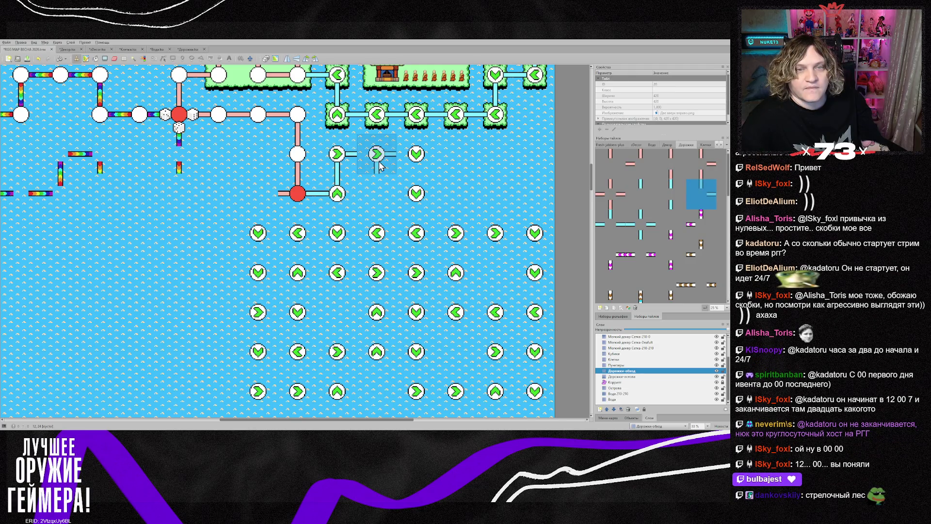
click(425, 170)
key(z)
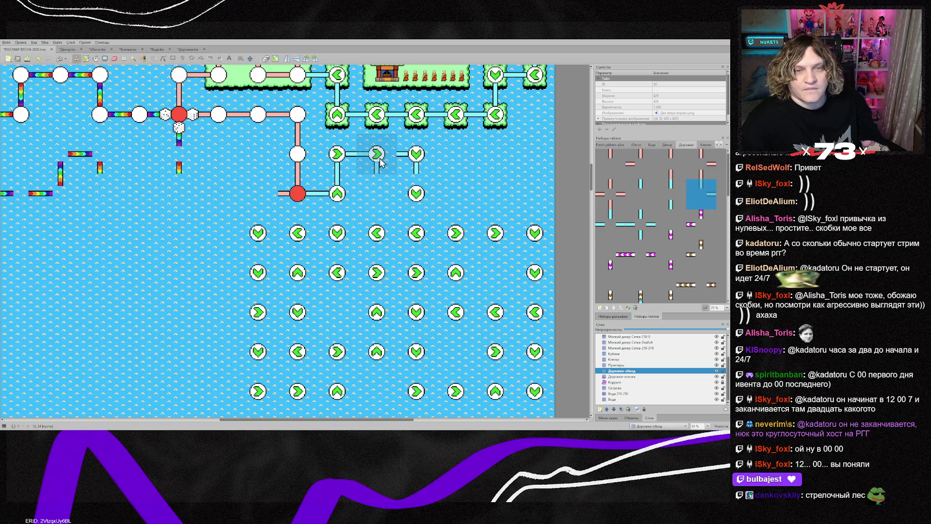
scroll(357, 204, up, 1)
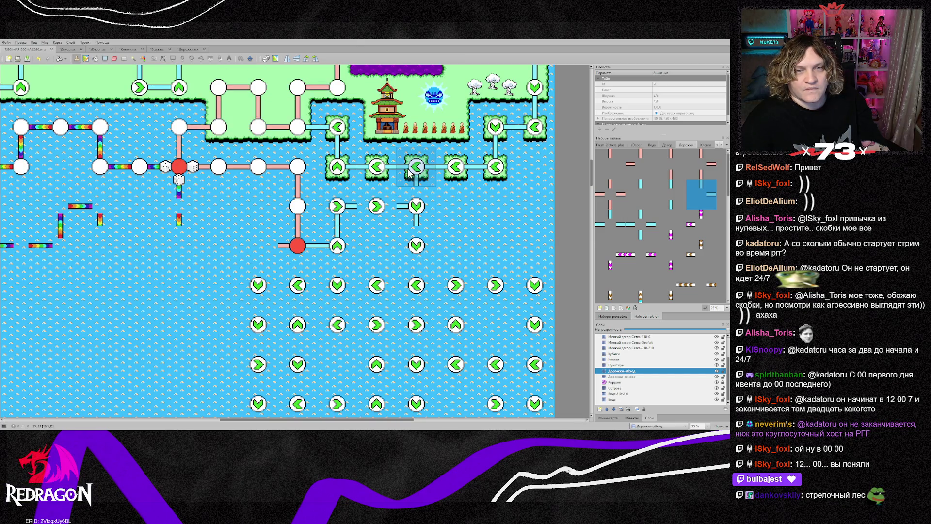
key(z)
click(375, 215)
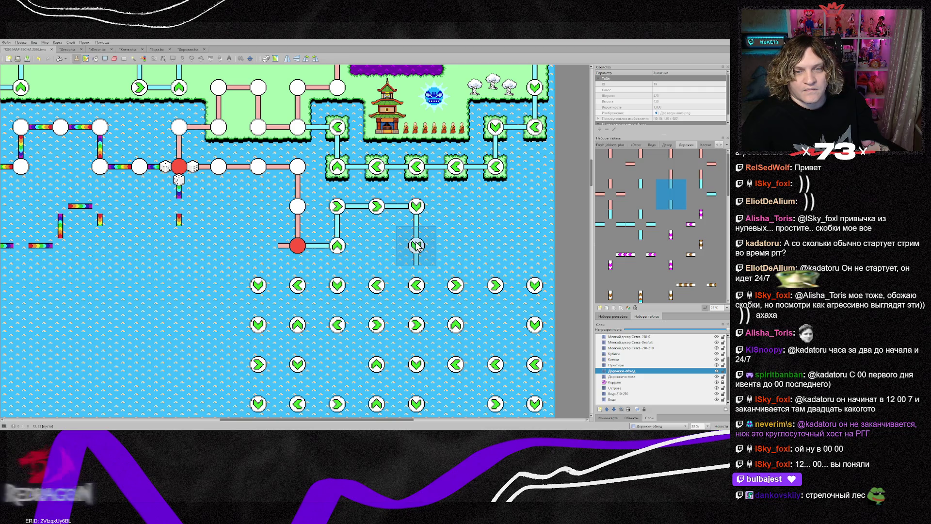
scroll(460, 274, down, 1)
click(417, 236)
- Stamp rotated corner and straight path pieces linking the middle rows of arrow nodes
key(z)
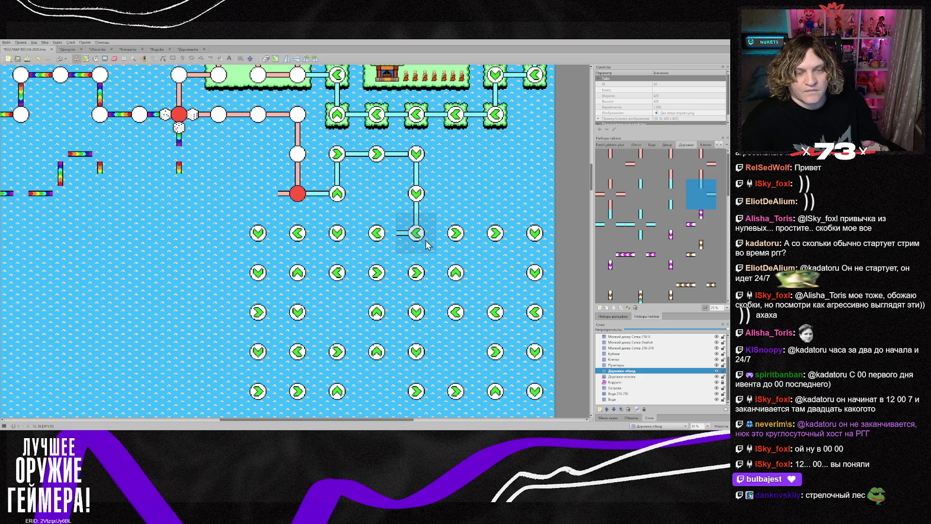
key(z)
key(z)
click(346, 251)
key(z)
click(334, 285)
key(z)
click(296, 285)
key(z)
click(290, 249)
key(z)
key(z)
key(z)
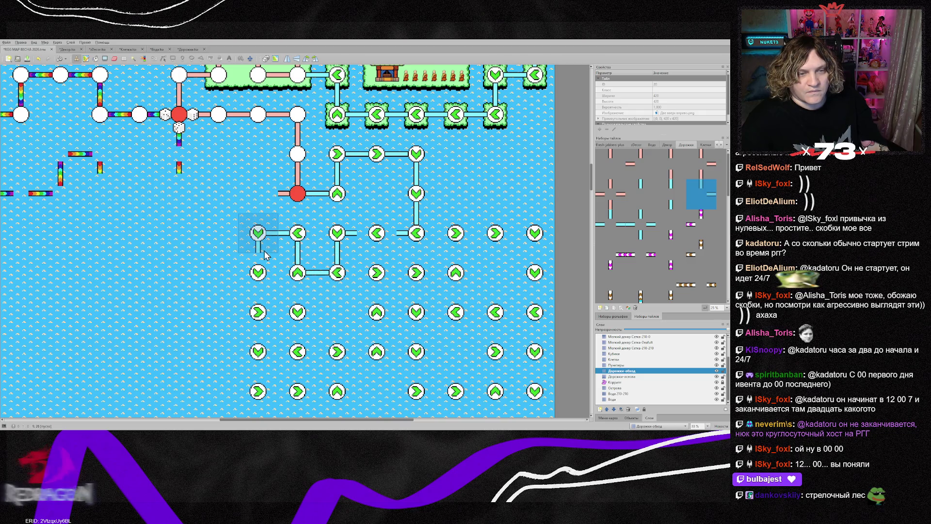
click(250, 248)
key(z)
click(400, 247)
key(z)
click(375, 247)
click(265, 275)
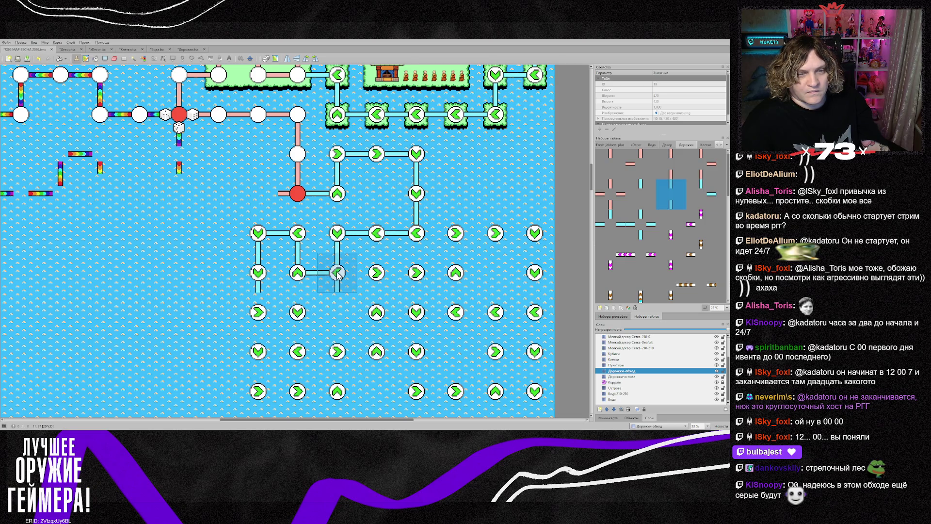
- Pick up a corner piece and stamp rotated corners down the left column and bottom nodes
right_click(300, 276)
click(262, 310)
scroll(301, 321, down, 2)
key(z)
key(z)
click(301, 267)
key(z)
click(302, 306)
click(266, 314)
key(z)
key(z)
click(266, 332)
key(z)
key(z)
click(345, 332)
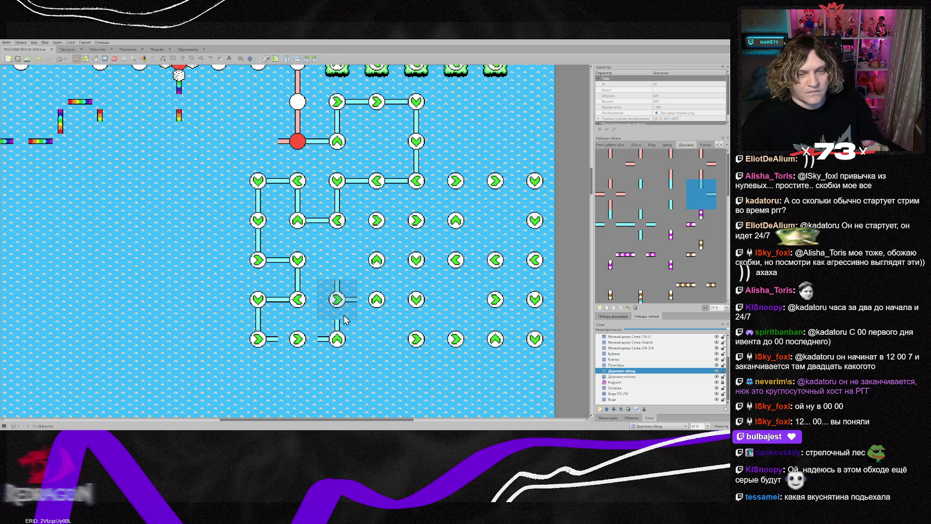
key(z)
click(348, 317)
key(z)
key(z)
click(376, 315)
key(z)
key(z)
- Stamp rotated corner pieces linking the right-side and bottom-row arrow nodes
click(383, 227)
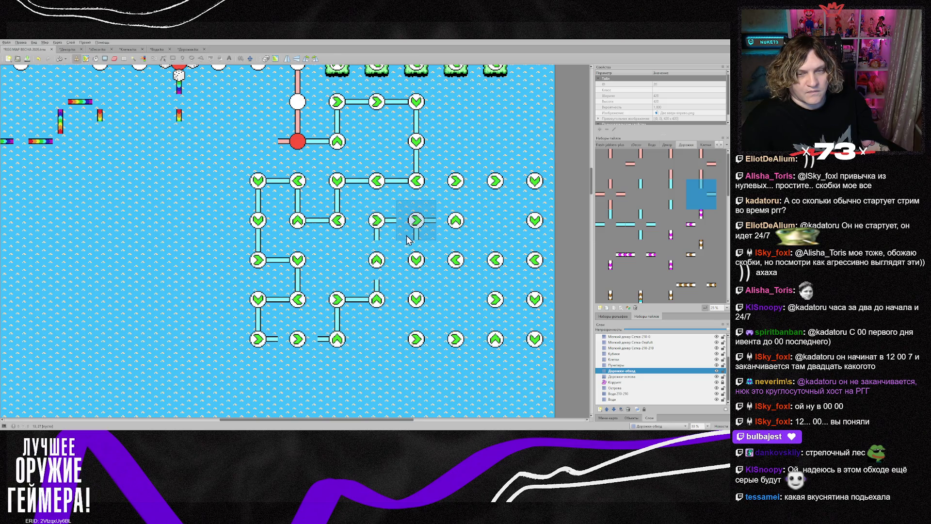
key(z)
key(z)
click(459, 227)
key(z)
key(z)
click(458, 193)
key(z)
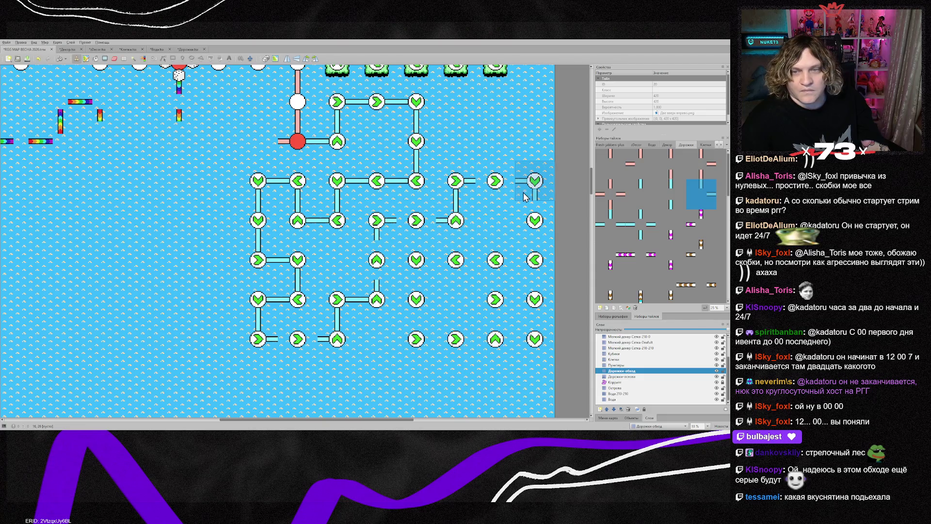
click(525, 197)
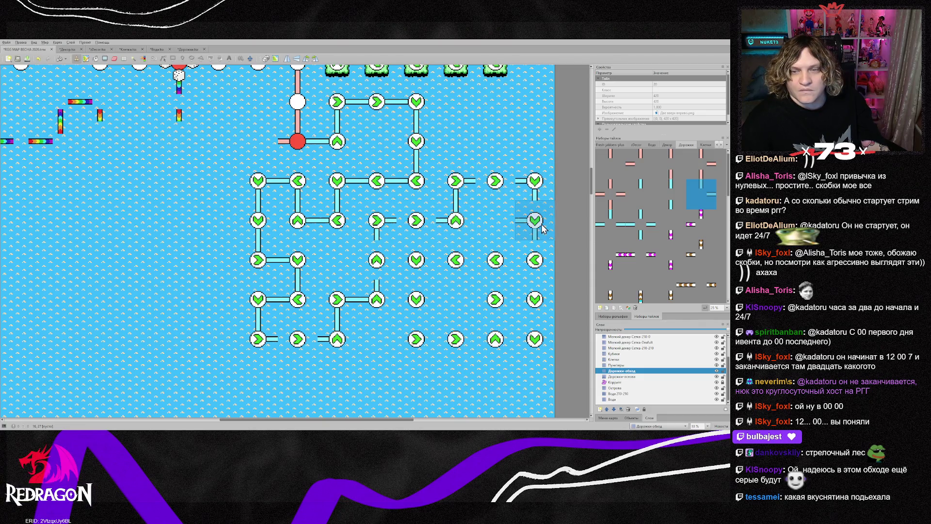
click(532, 262)
key(z)
key(z)
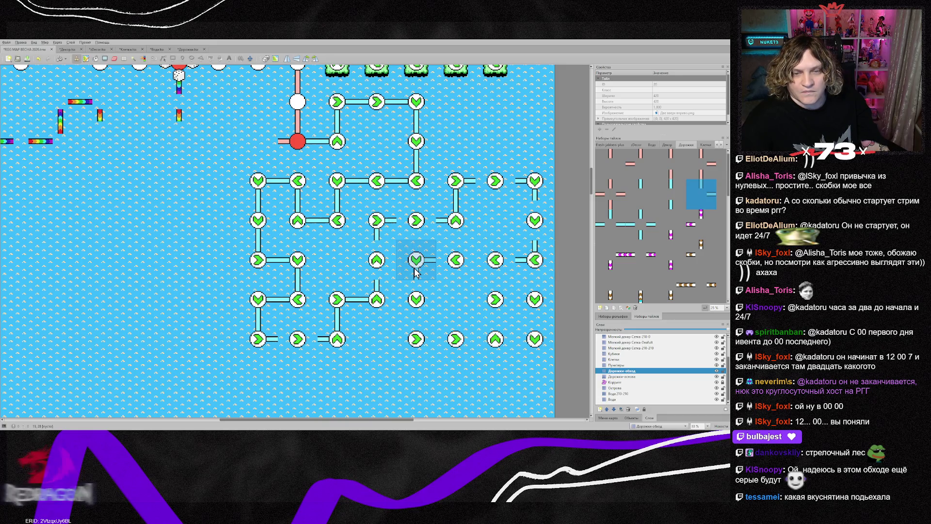
click(414, 264)
key(z)
key(z)
click(415, 339)
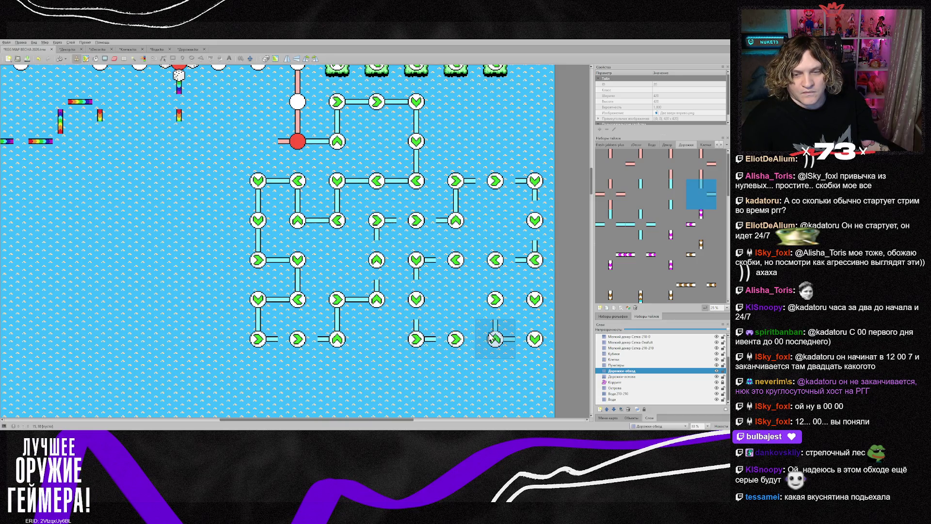
key(z)
click(495, 337)
key(z)
click(514, 305)
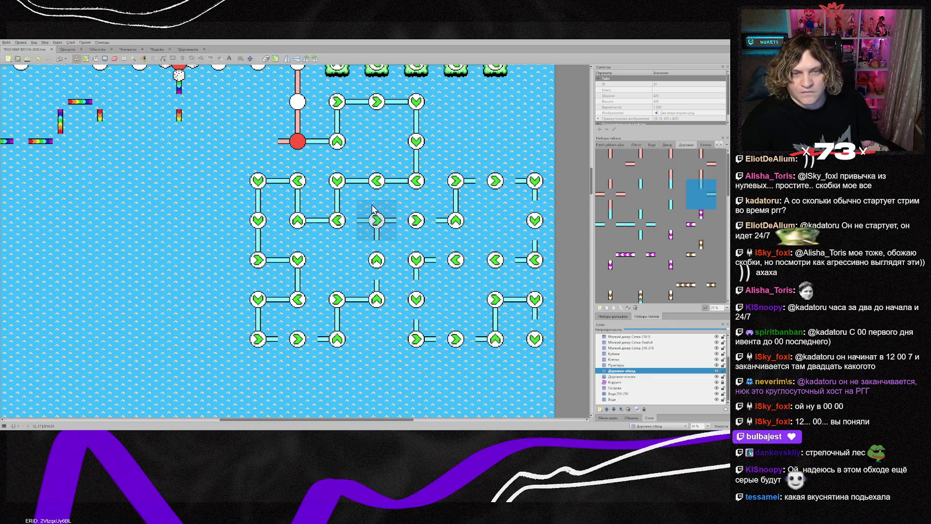
- Pick up a straight path piece and stamp straight links closing the remaining maze gaps
right_click(377, 181)
click(416, 220)
click(379, 260)
click(300, 341)
click(496, 186)
click(497, 262)
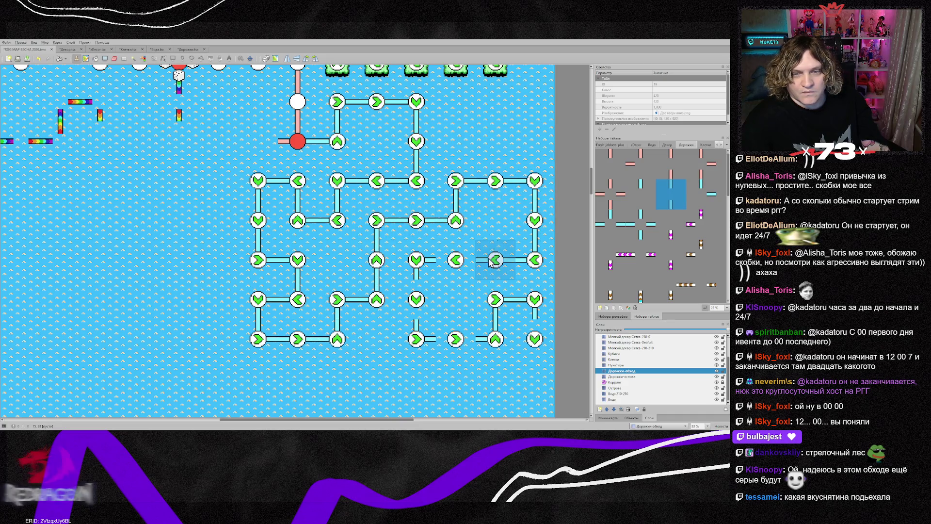
click(458, 262)
click(458, 339)
click(536, 339)
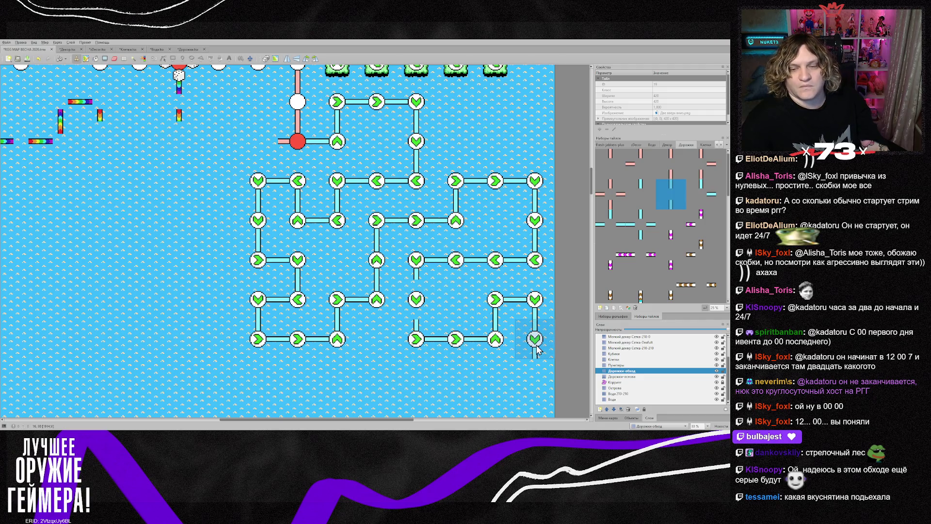
click(434, 297)
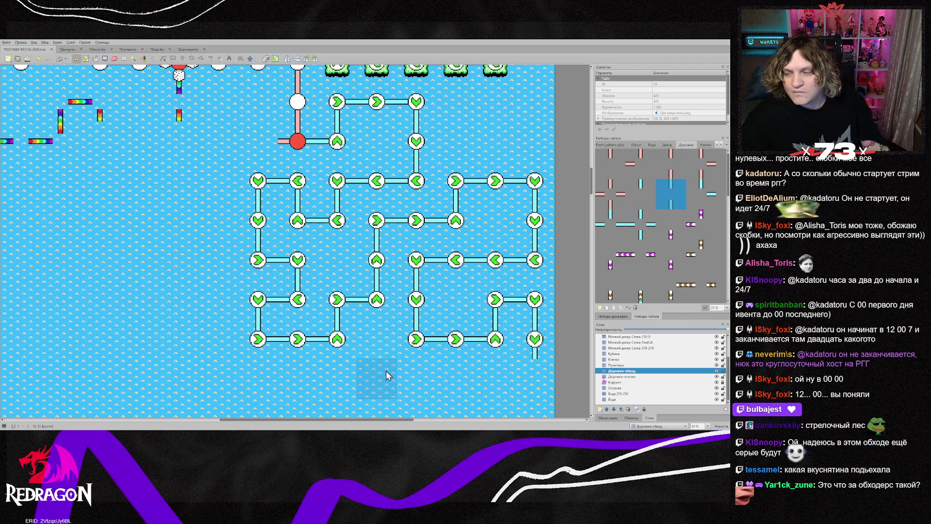
scroll(386, 373, up, 2)
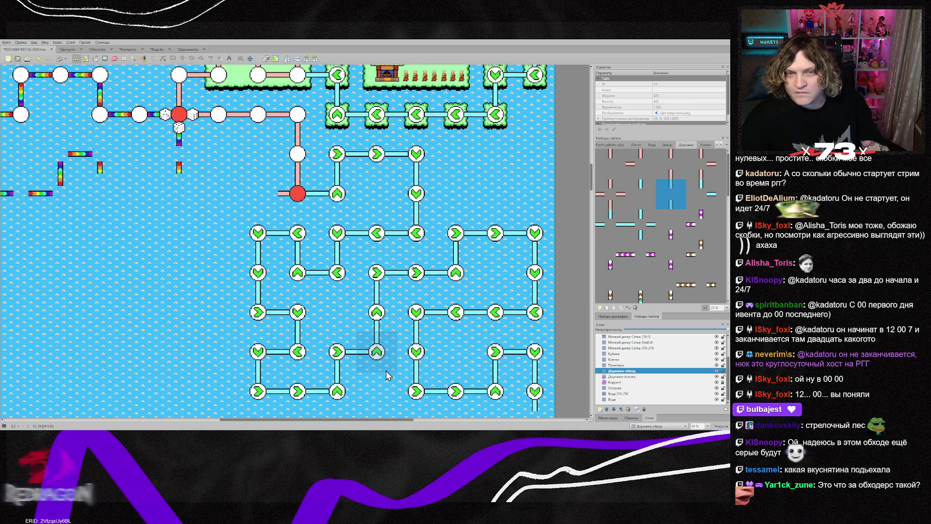
scroll(386, 374, down, 1)
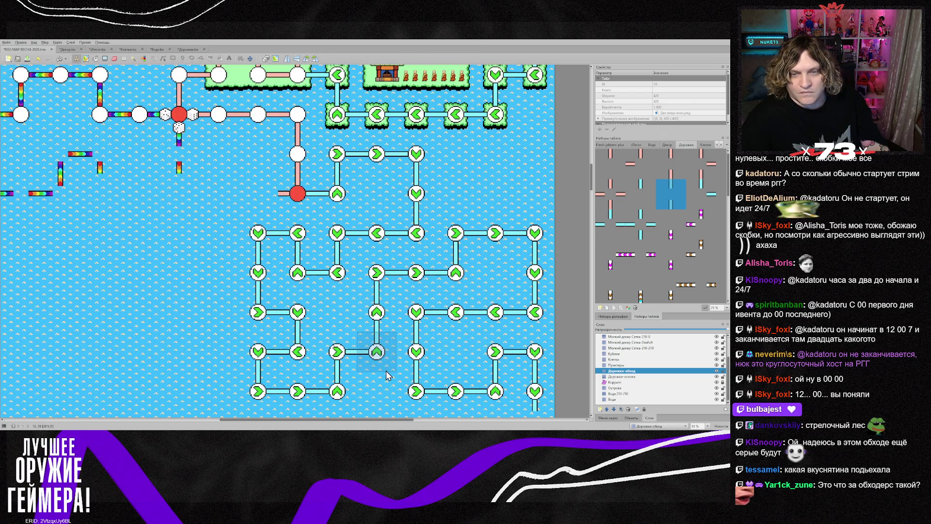
scroll(386, 375, down, 1)
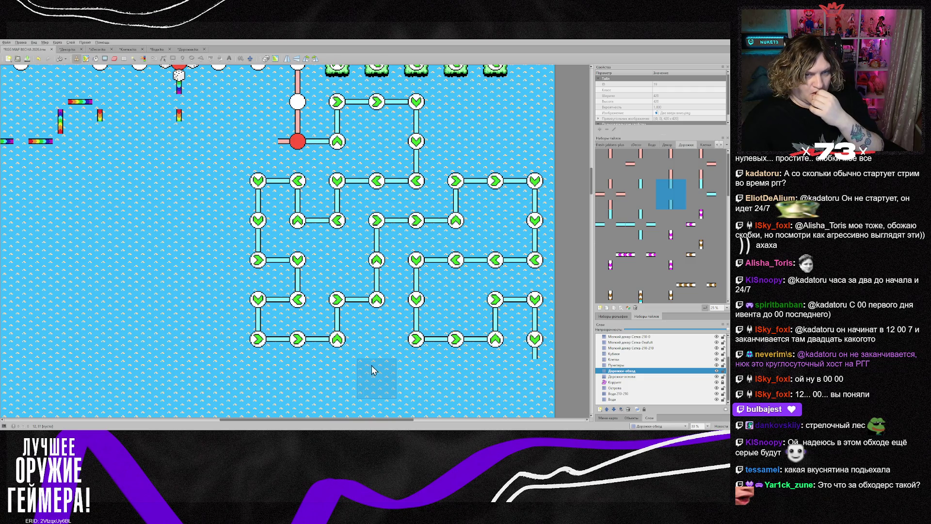
drag(260, 419, 234, 419)
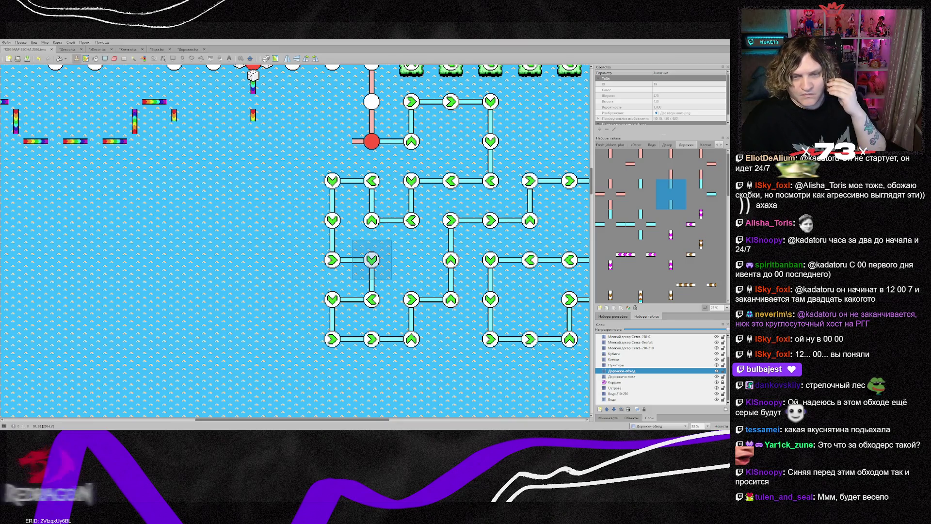
scroll(371, 262, down, 3)
mouse_move(365, 419)
mouse_down()
mouse_move(397, 420)
mouse_move(384, 418)
mouse_move(361, 378)
mouse_up()
- Zoom out to see the whole tall map and select the 'Объекты мелкого декора' layer
scroll(339, 352, down, 1)
scroll(339, 351, down, 2)
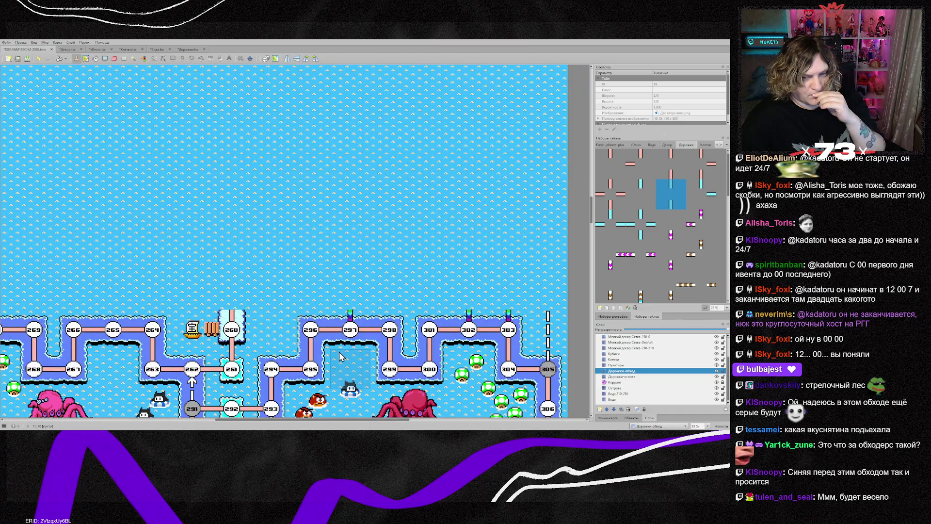
scroll(271, 264, down, 2)
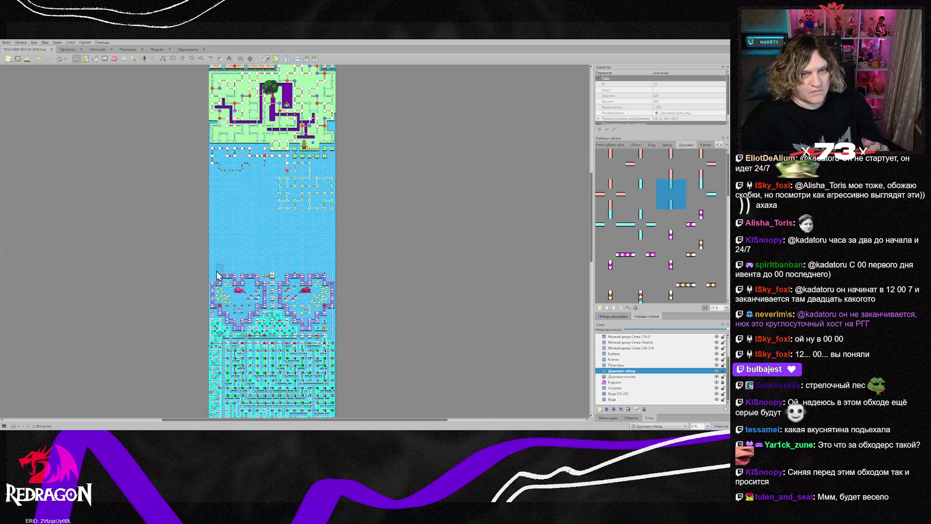
scroll(216, 276, down, 2)
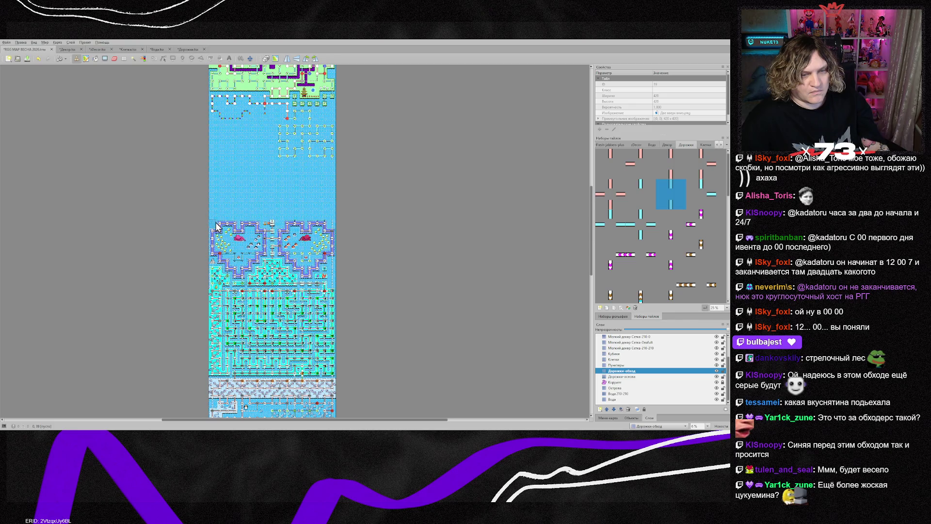
scroll(217, 226, up, 5)
scroll(218, 228, down, 3)
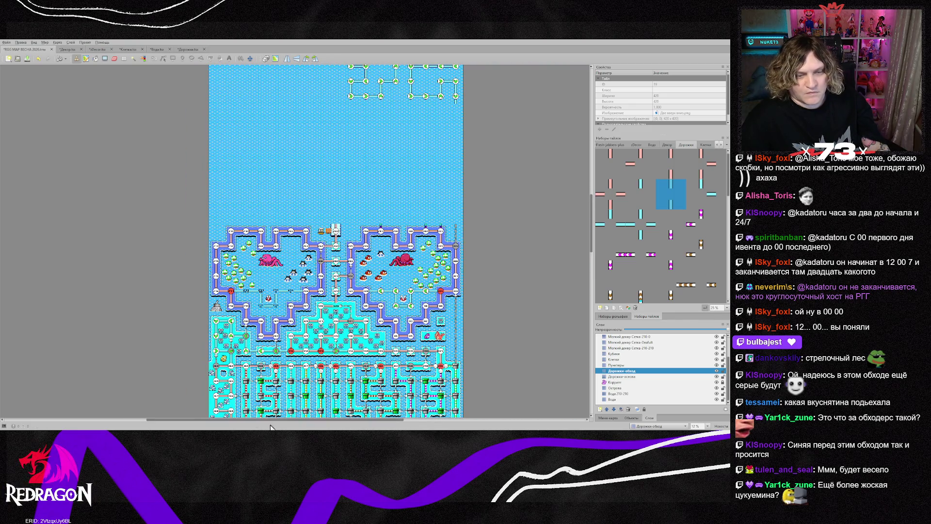
scroll(632, 360, up, 1)
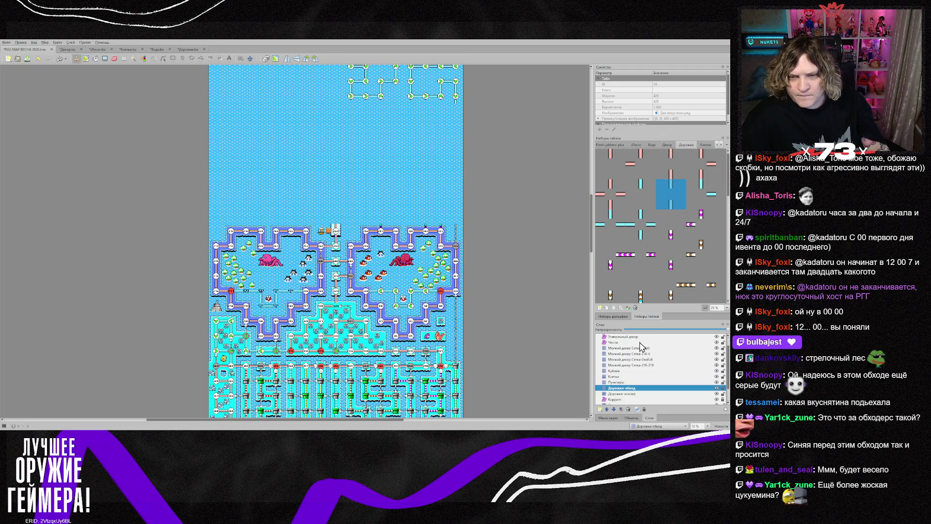
scroll(640, 346, up, 1)
click(629, 342)
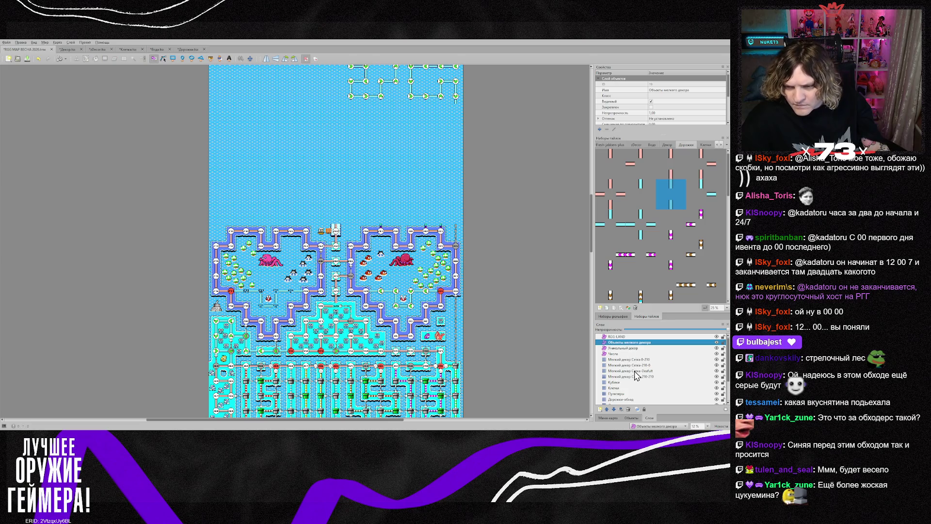
scroll(636, 375, down, 1)
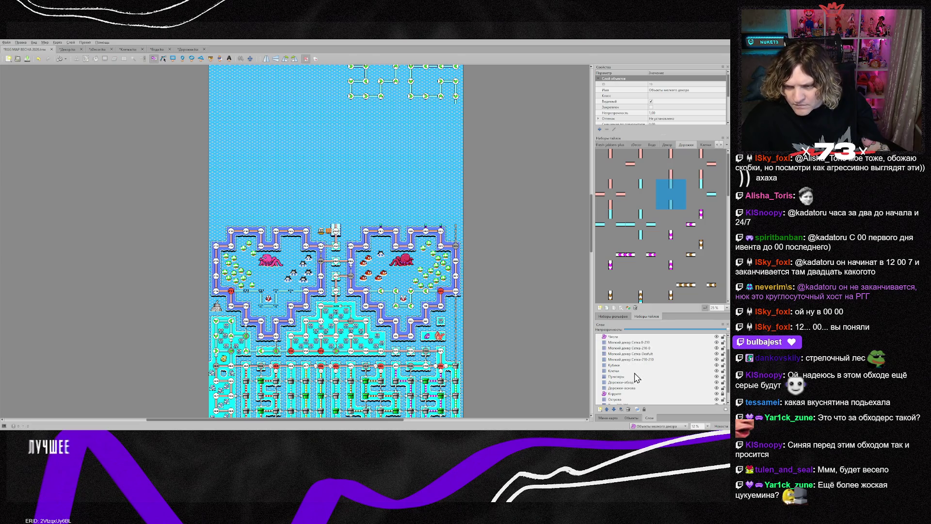
shift+click(632, 389)
scroll(630, 390, down, 1)
ctrl+click(621, 393)
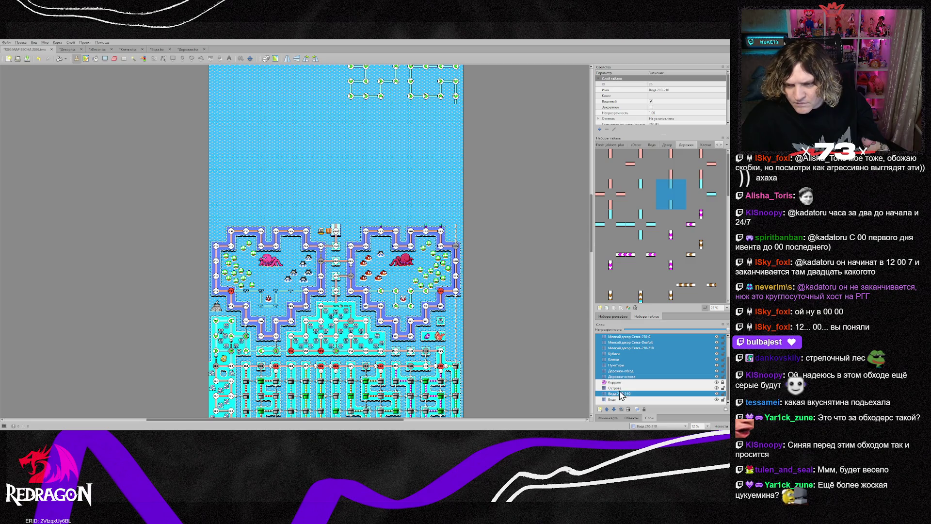
ctrl+click(629, 394)
ctrl+click(625, 388)
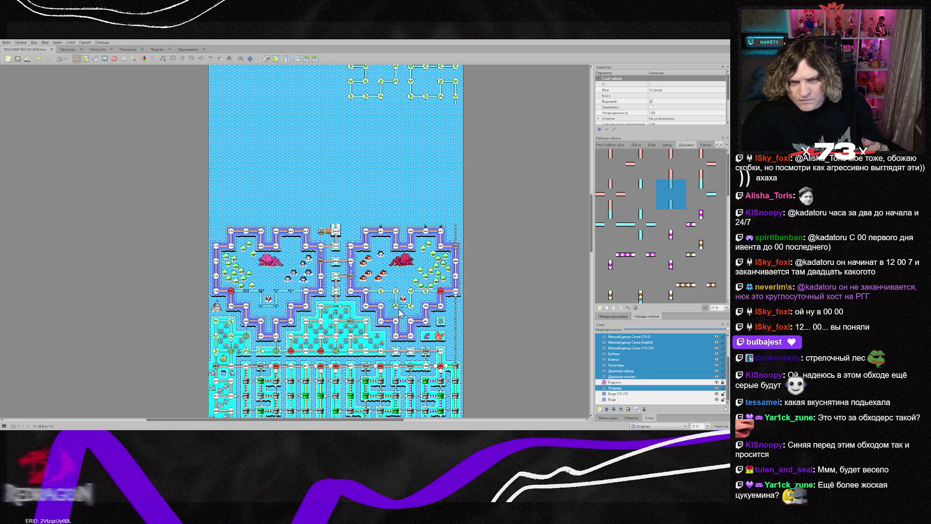
key(r)
mouse_move(218, 230)
mouse_down()
mouse_move(285, 301)
mouse_move(433, 354)
mouse_move(471, 353)
mouse_up()
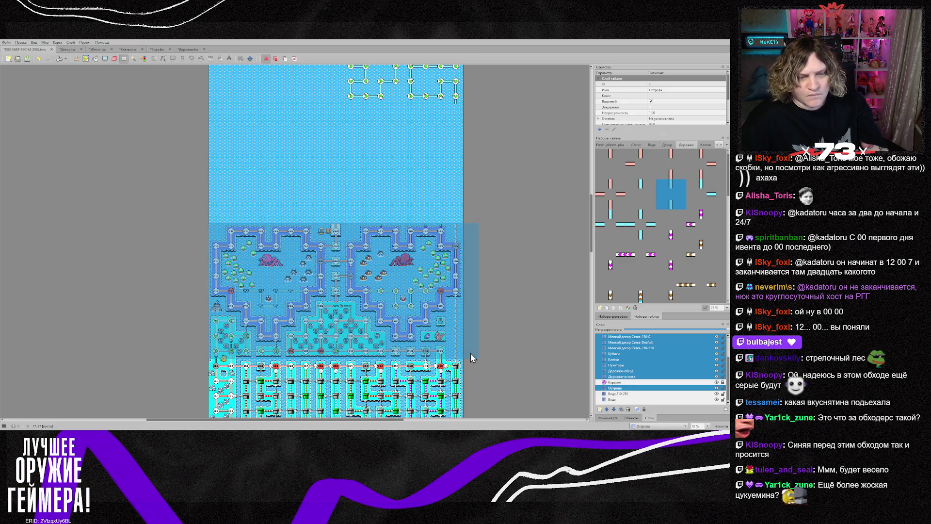
key(Delete)
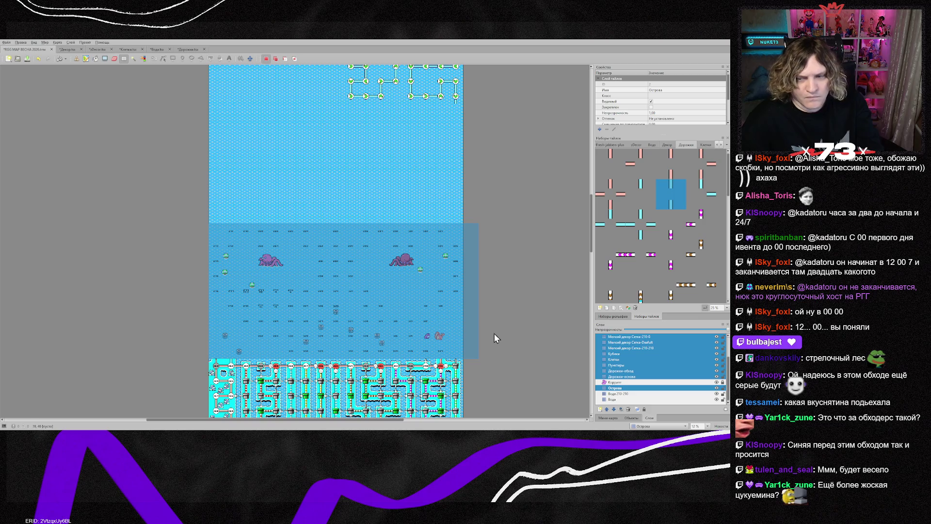
click(631, 363)
scroll(632, 368, up, 2)
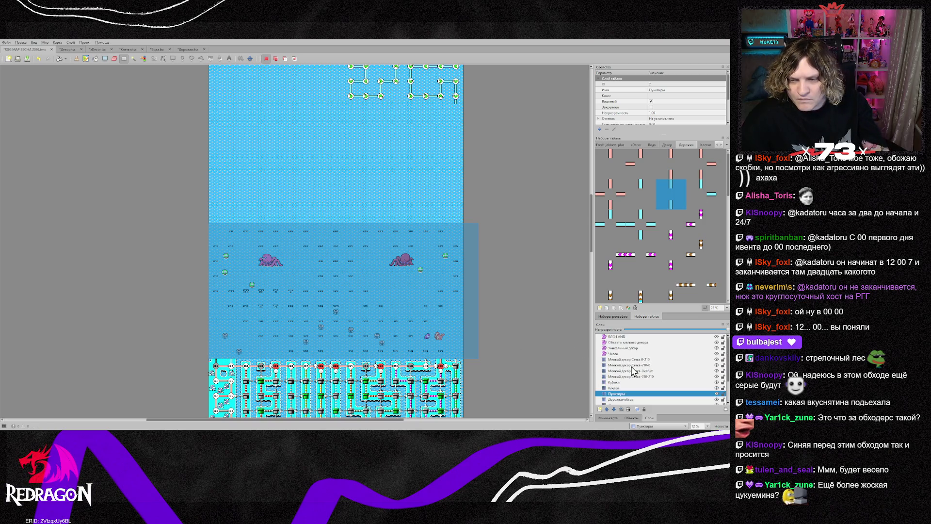
click(625, 342)
shift+click(625, 353)
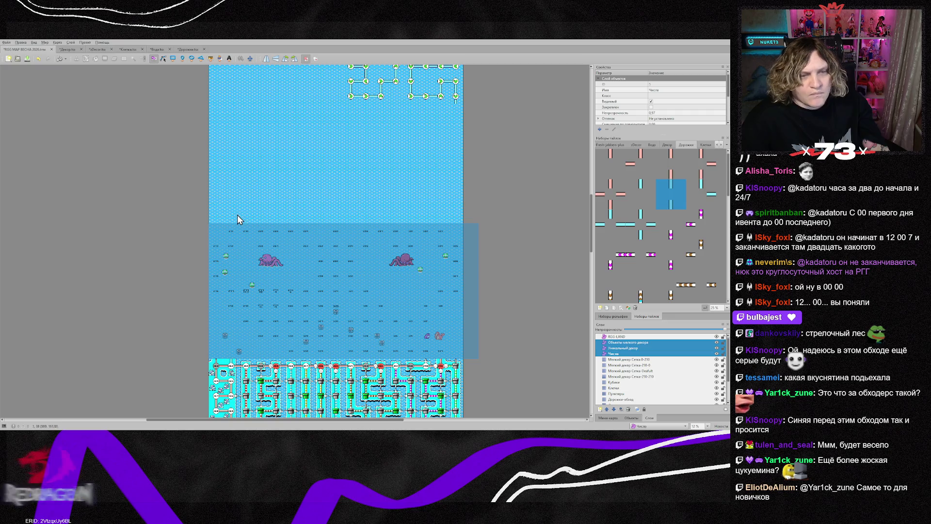
mouse_move(214, 223)
mouse_down()
mouse_move(391, 330)
mouse_move(469, 351)
mouse_up()
key(Delete)
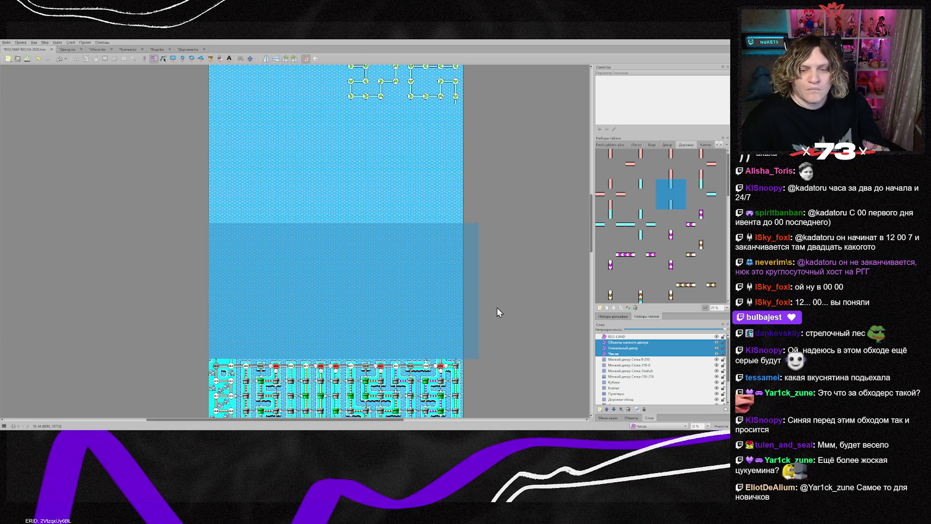
key(r)
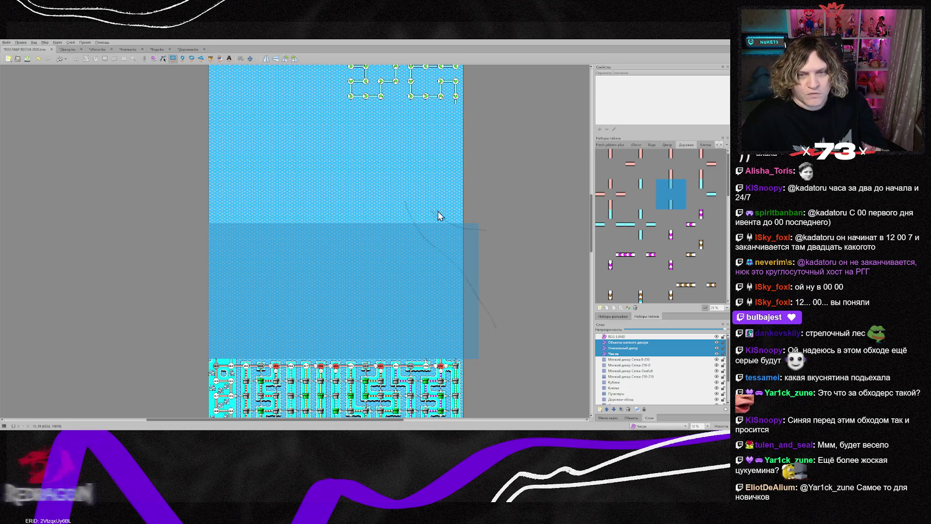
key(ctrl+z)
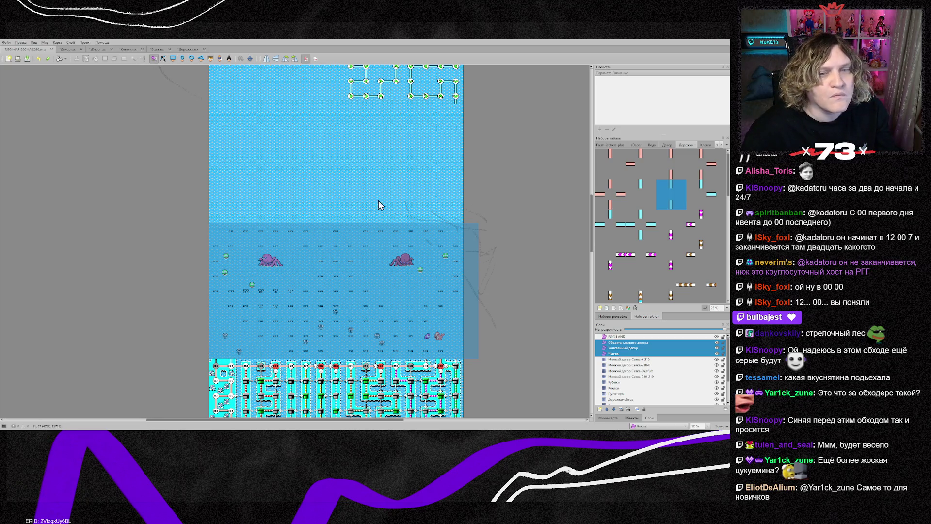
scroll(499, 281, up, 6)
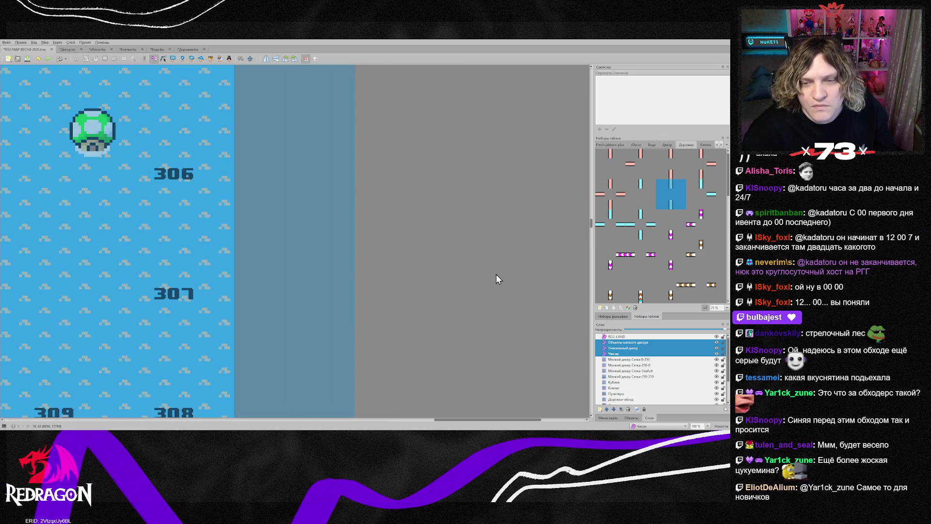
- Draw a small rectangle object over the water
scroll(327, 261, down, 7)
scroll(265, 272, up, 2)
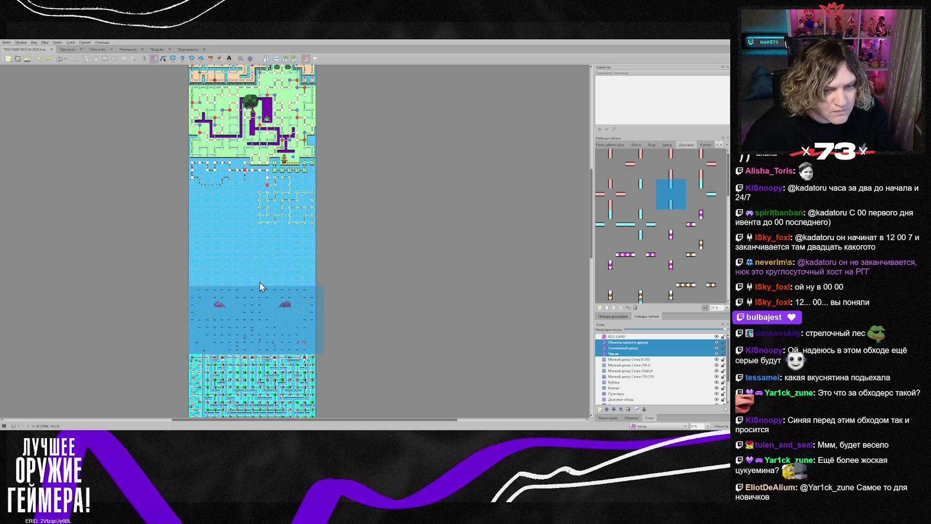
scroll(243, 325, up, 3)
key(r)
click(132, 144)
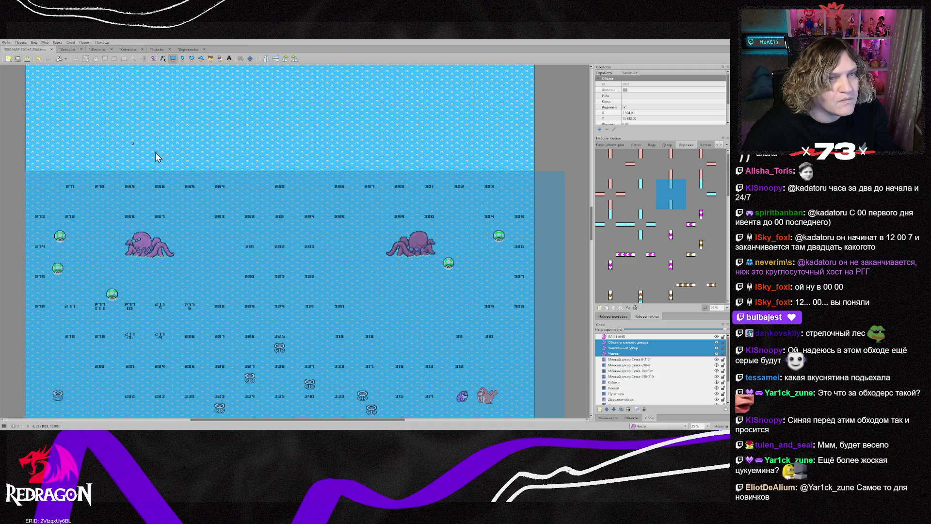
- Move from the Уникальный декор layer to Мелкий декор Сетка 0-210 with the Stamp Brush active
click(623, 348)
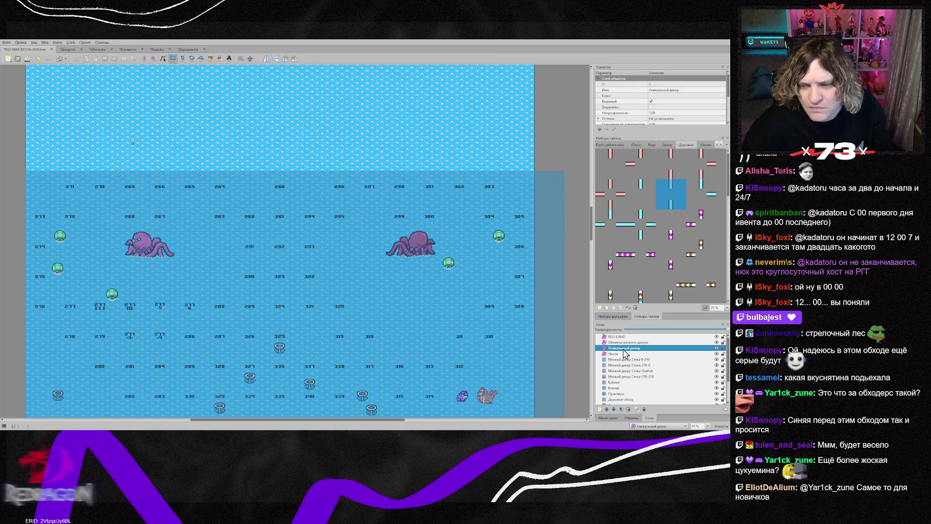
key(s)
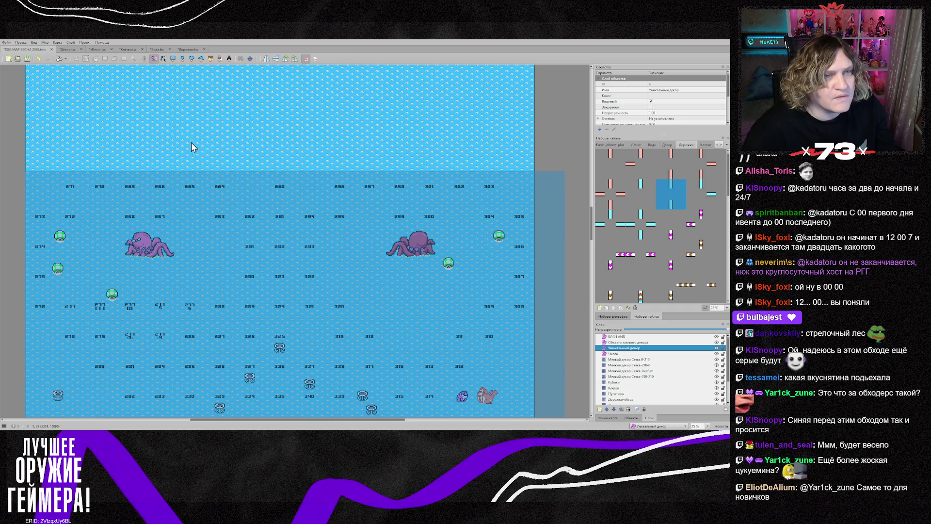
scroll(174, 146, down, 1)
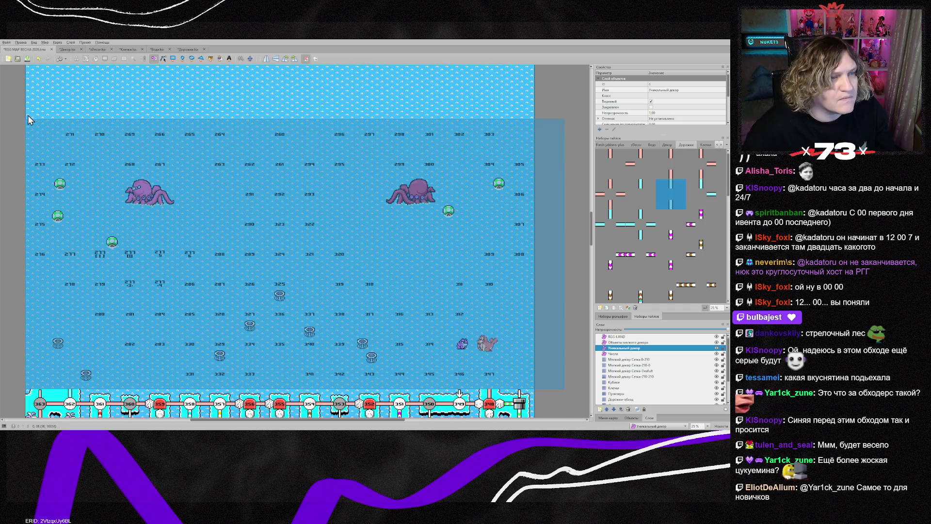
click(630, 359)
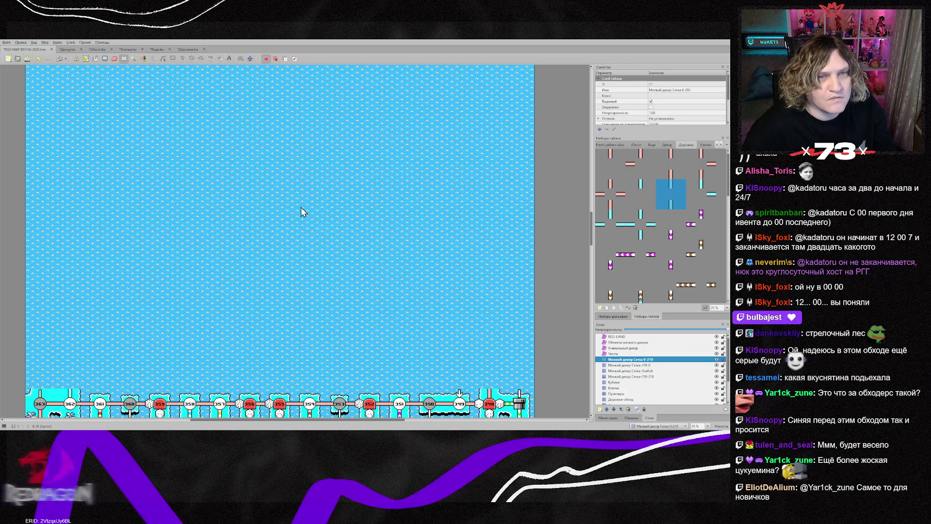
click(85, 58)
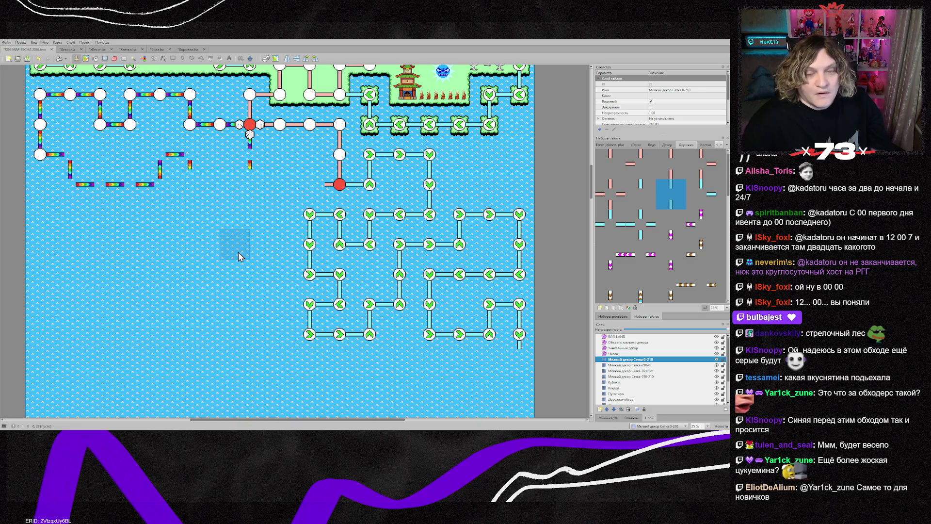
- Select the Клетки cell layer in the Layers panel
scroll(238, 252, up, 2)
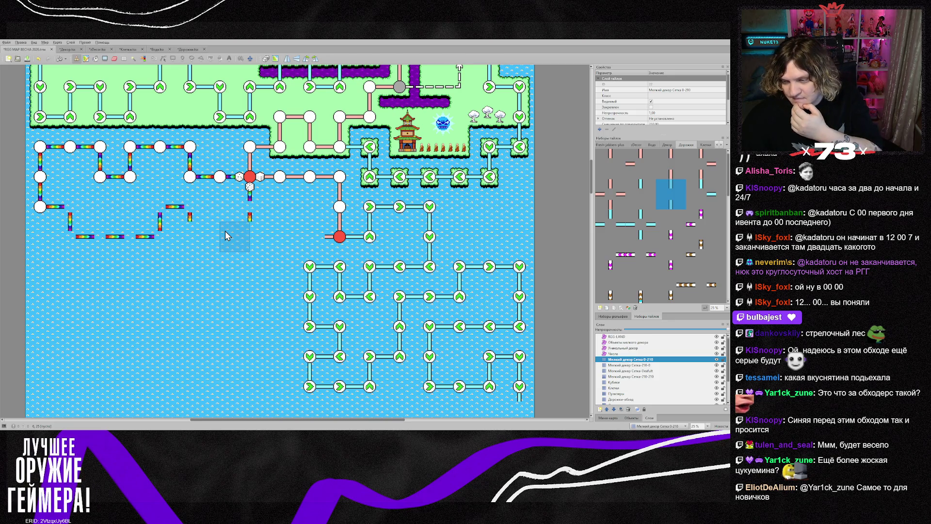
scroll(225, 235, down, 2)
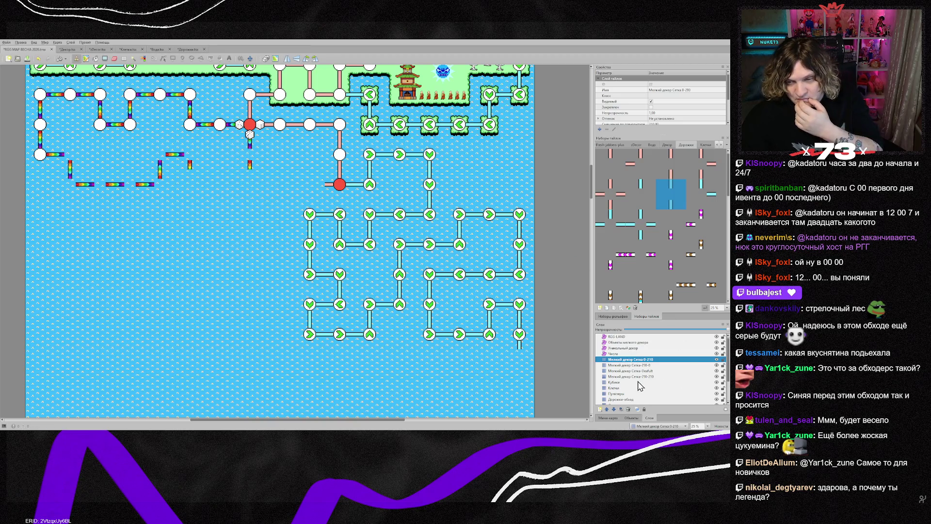
scroll(640, 385, down, 2)
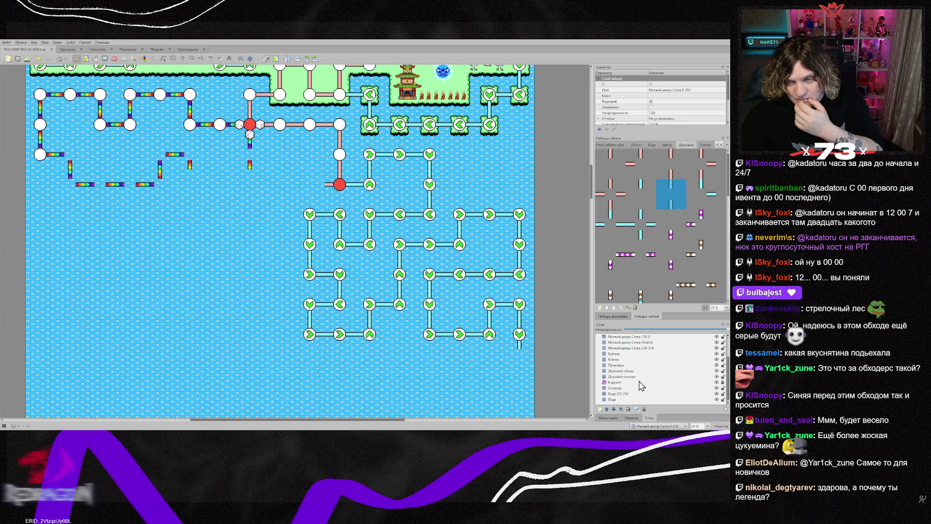
click(624, 359)
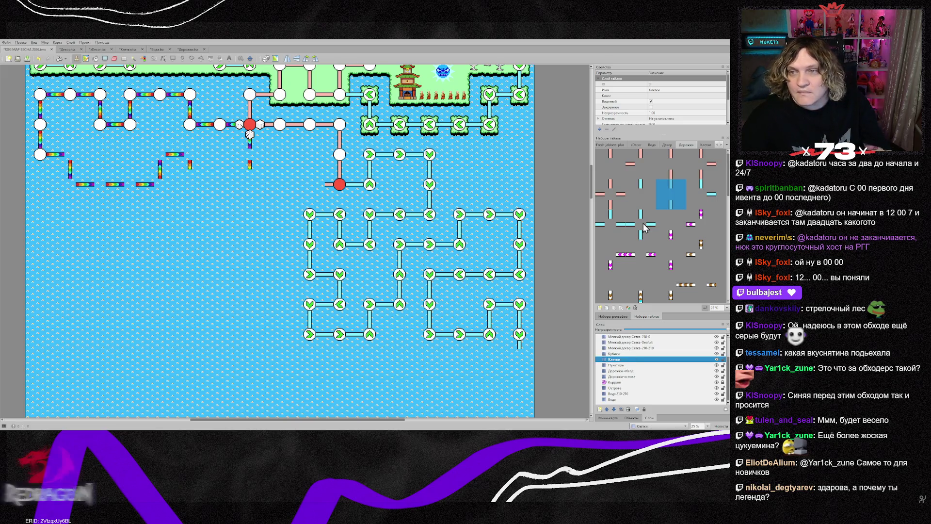
scroll(666, 165, up, 3)
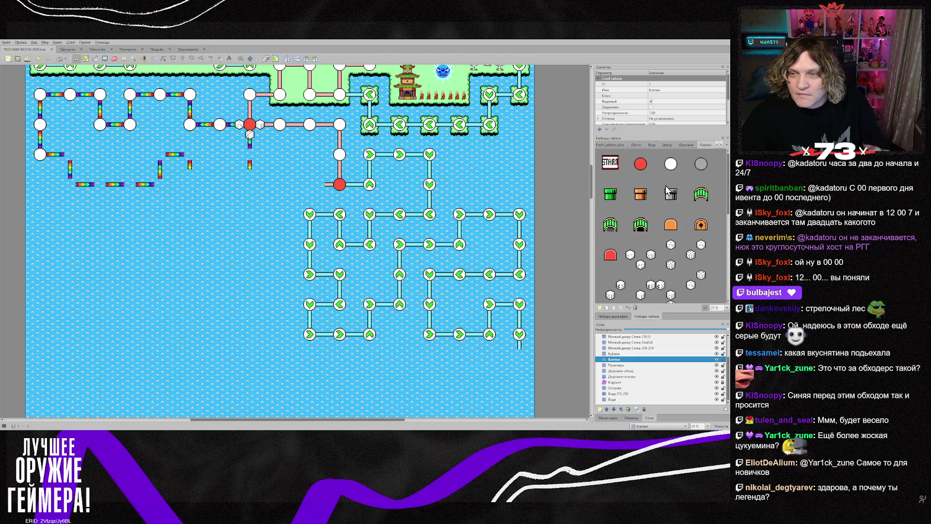
- Paint white circle nodes along the lower-left rainbow path, then switch to Photoshop
click(670, 164)
mouse_move(72, 165)
mouse_down()
mouse_move(73, 191)
mouse_move(163, 189)
mouse_move(192, 167)
mouse_up()
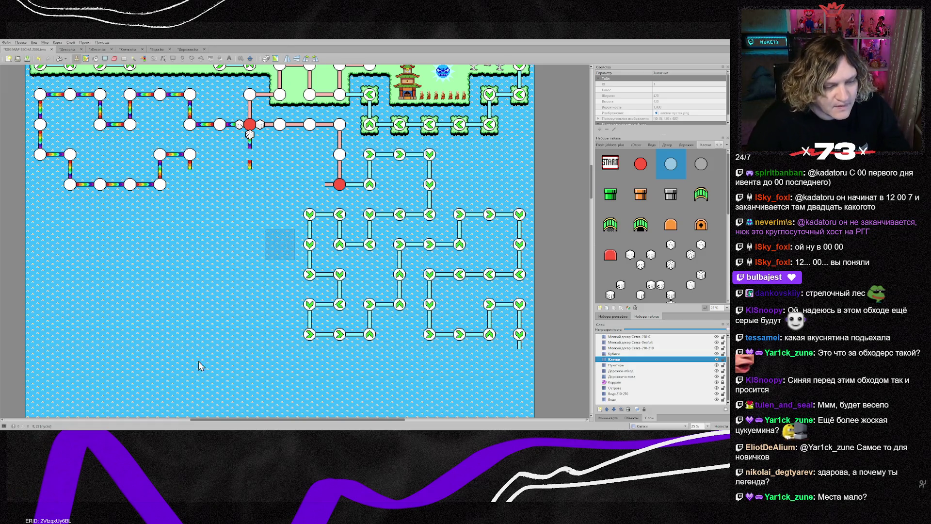
key(alt+Tab)
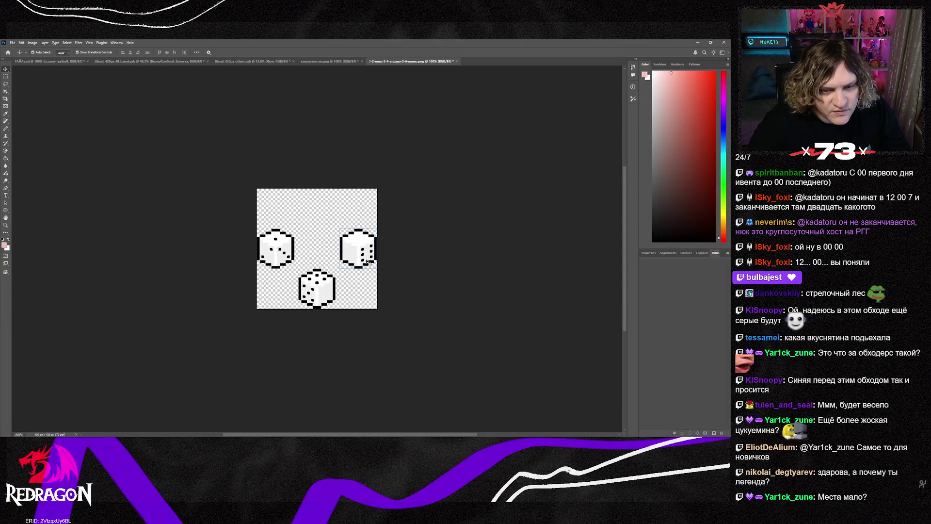
- Move the many-pip die to the right slot and a copied die to bottom centre
mouse_move(365, 257)
mouse_down()
mouse_move(363, 273)
mouse_move(280, 297)
mouse_move(316, 288)
mouse_move(361, 256)
mouse_up()
drag(280, 293, 321, 294)
click(425, 291)
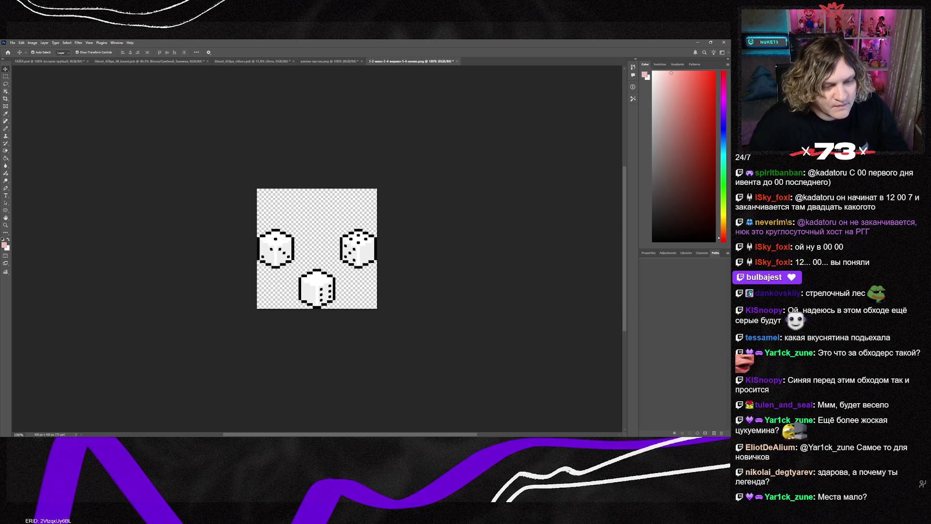
key(alt+Tab)
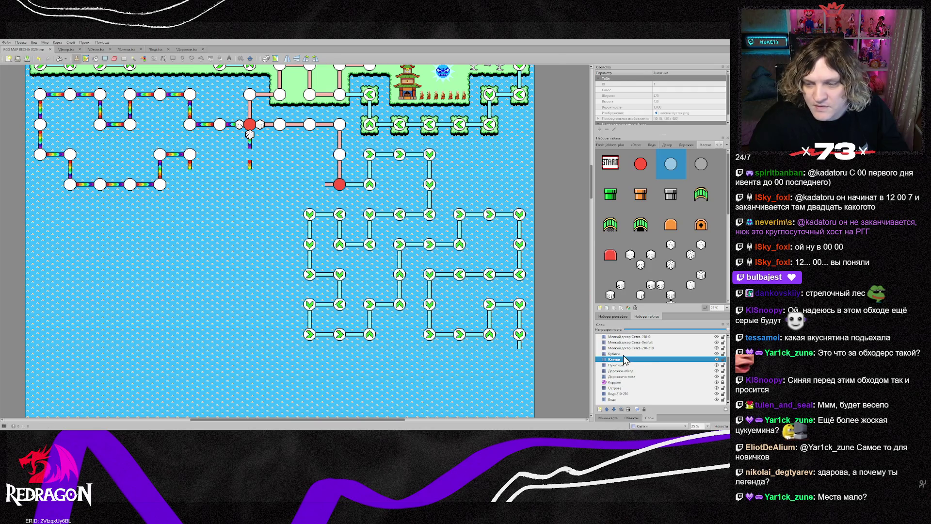
- On the Кубики layer, reload the Клетки tileset and stamp the dice tile beside the red node
click(624, 353)
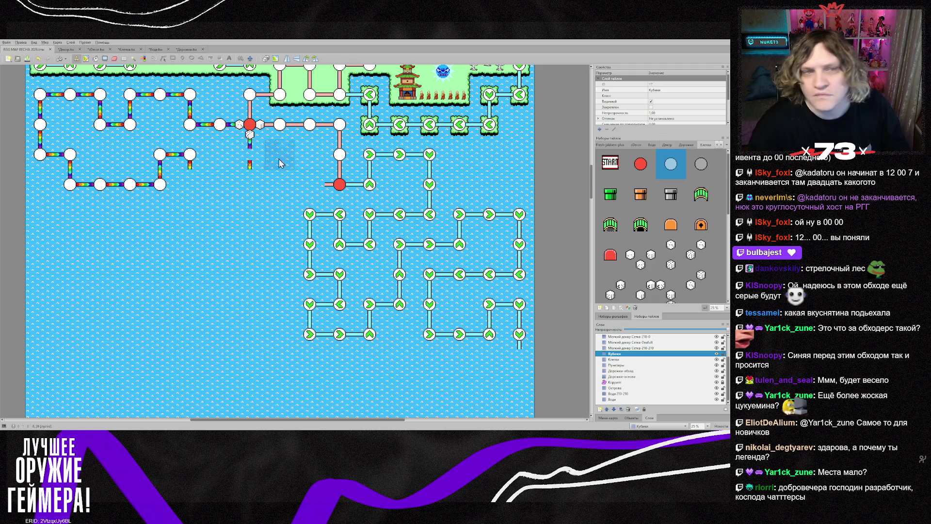
click(131, 49)
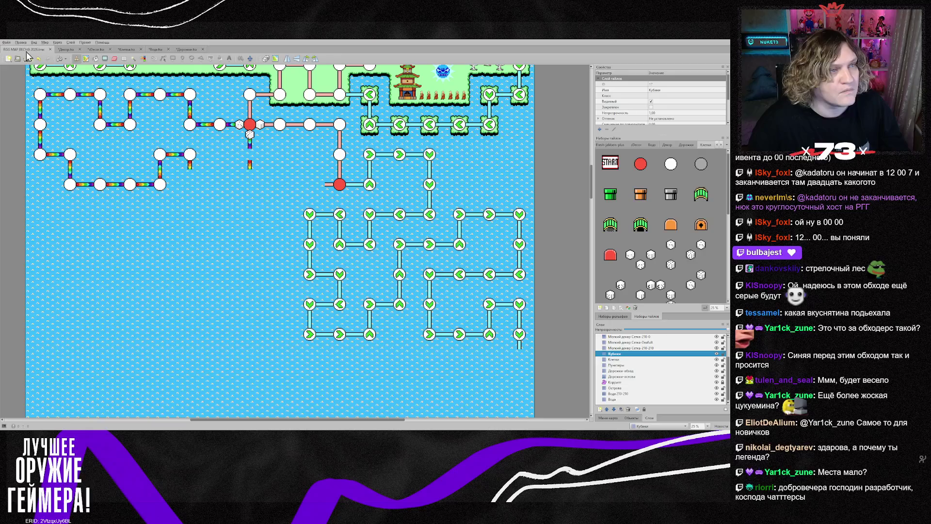
click(23, 49)
scroll(653, 277, down, 3)
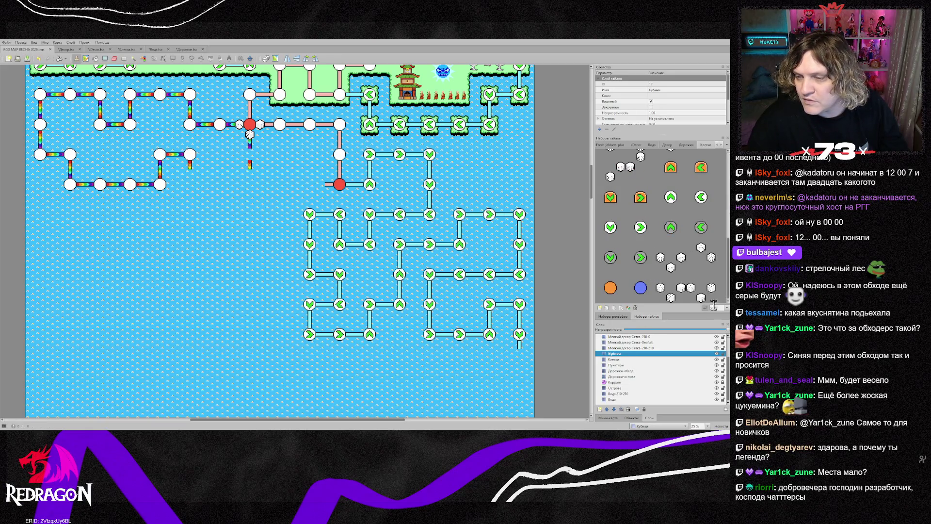
click(700, 290)
click(242, 160)
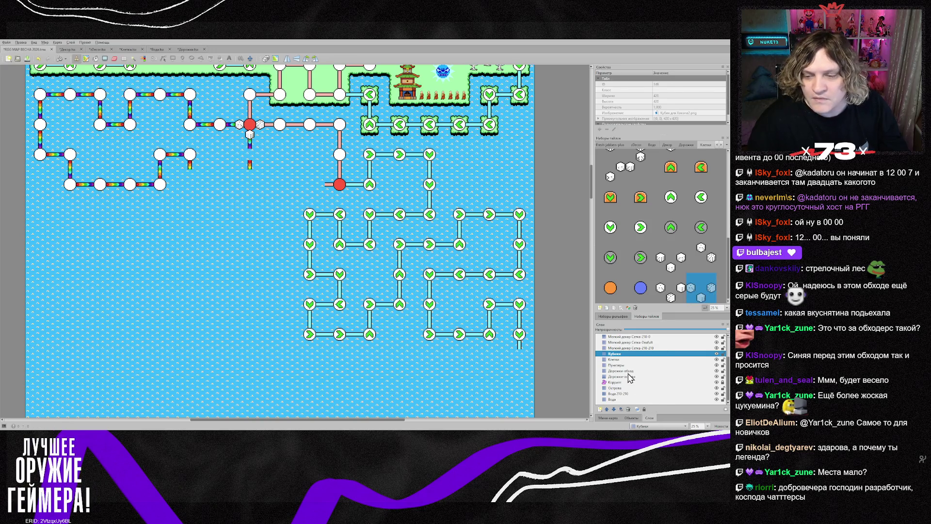
- Erase the rainbow path stub below the red node
key(ctrl+Page_Down)
key(ctrl+Page_Down)
key(ctrl+Page_Down)
click(253, 162)
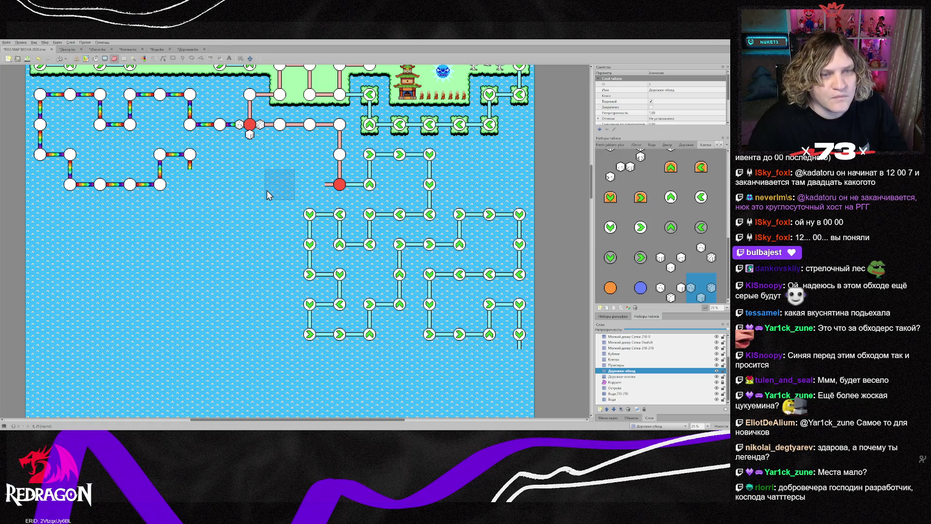
scroll(256, 195, up, 1)
scroll(255, 195, up, 2)
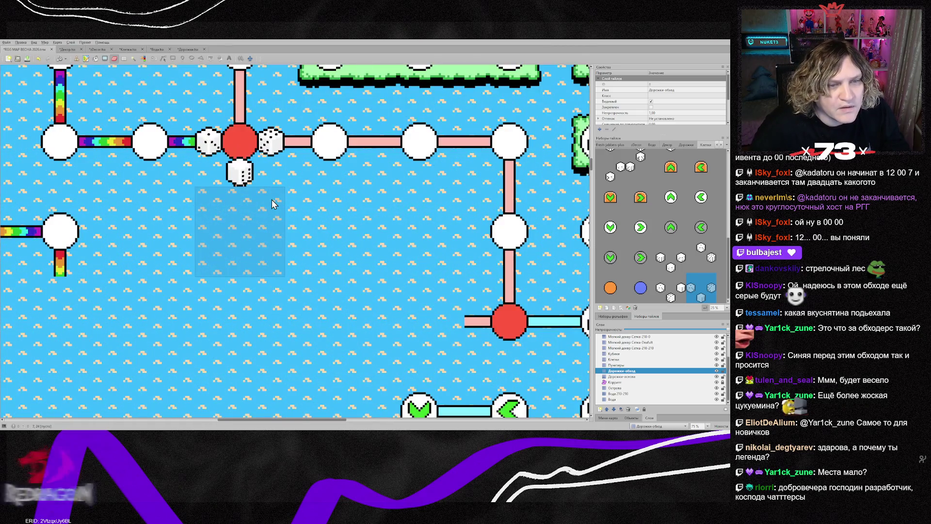
- Pick a rainbow path tile from the Дорожки tileset and place it beside the red node
click(695, 144)
scroll(682, 254, down, 3)
click(671, 185)
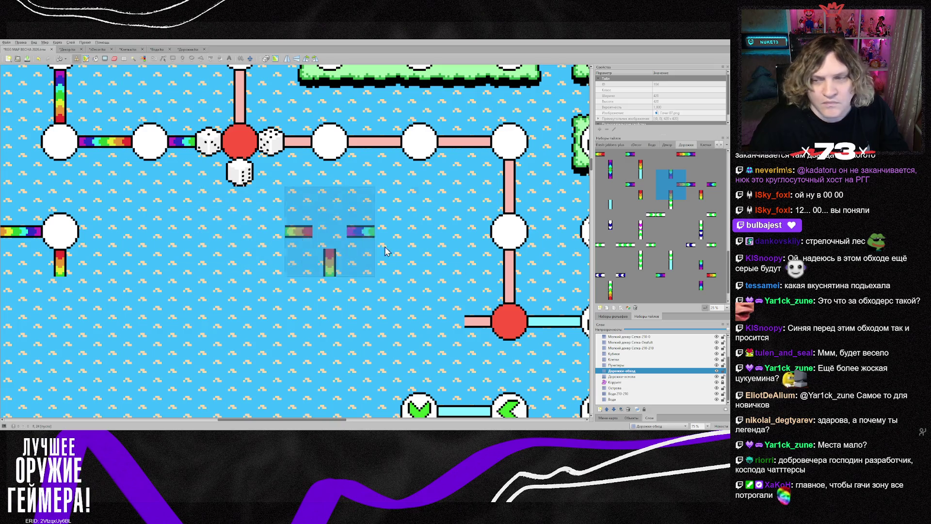
click(700, 194)
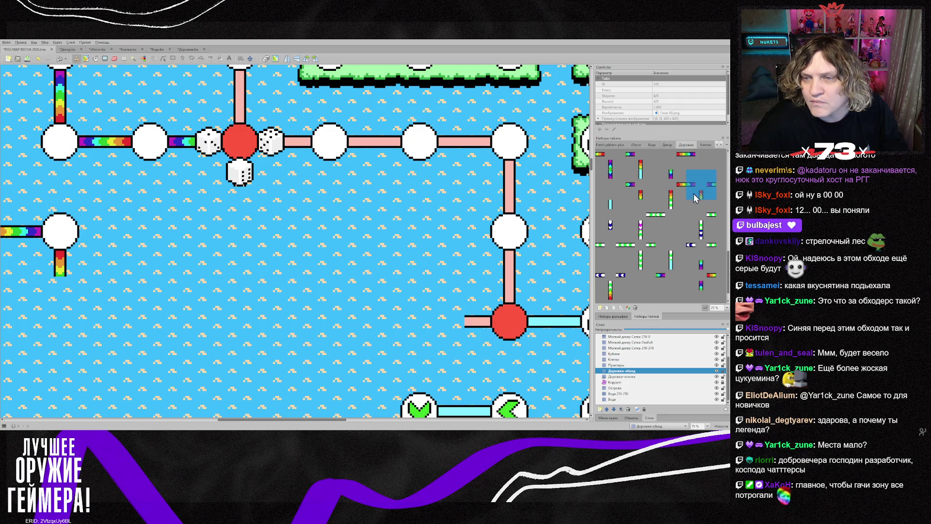
scroll(682, 204, up, 2)
click(700, 193)
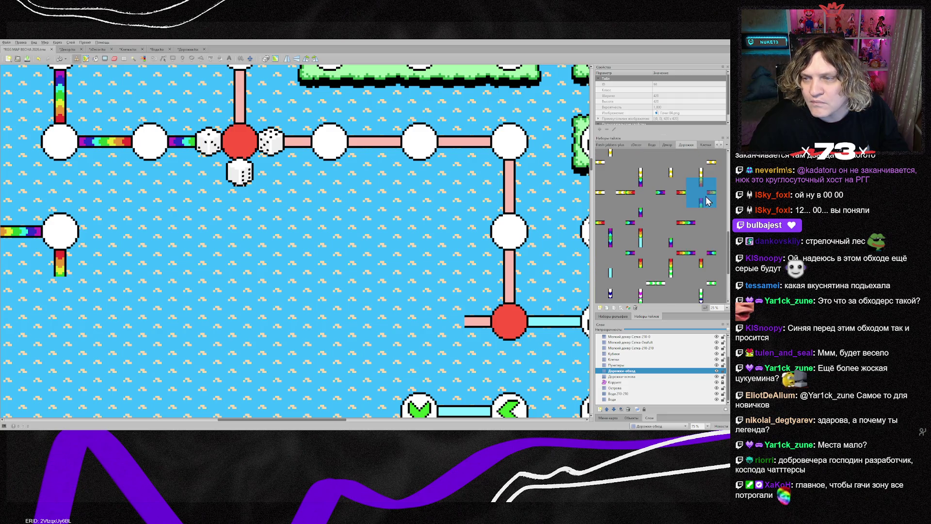
click(260, 180)
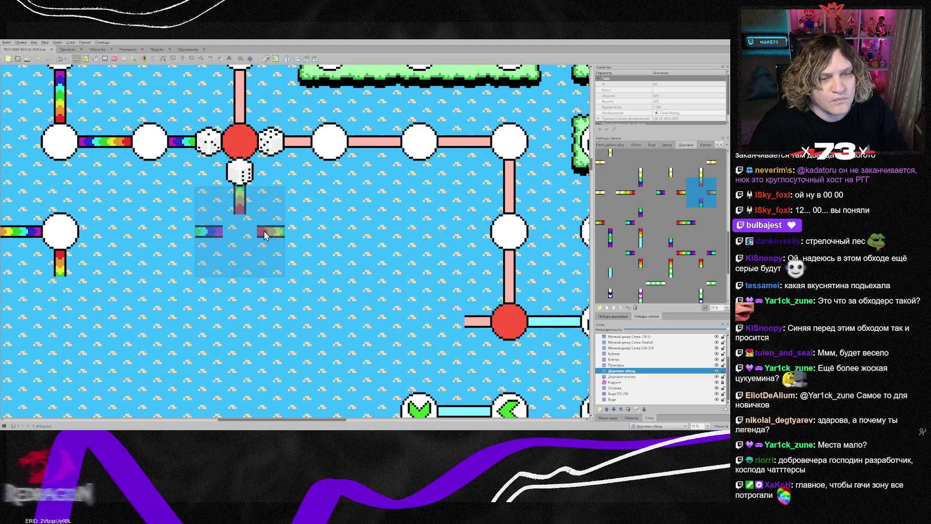
- Flip the path stamp vertically and horizontally, place it below the red node, and pick another tile
key(y)
key(x)
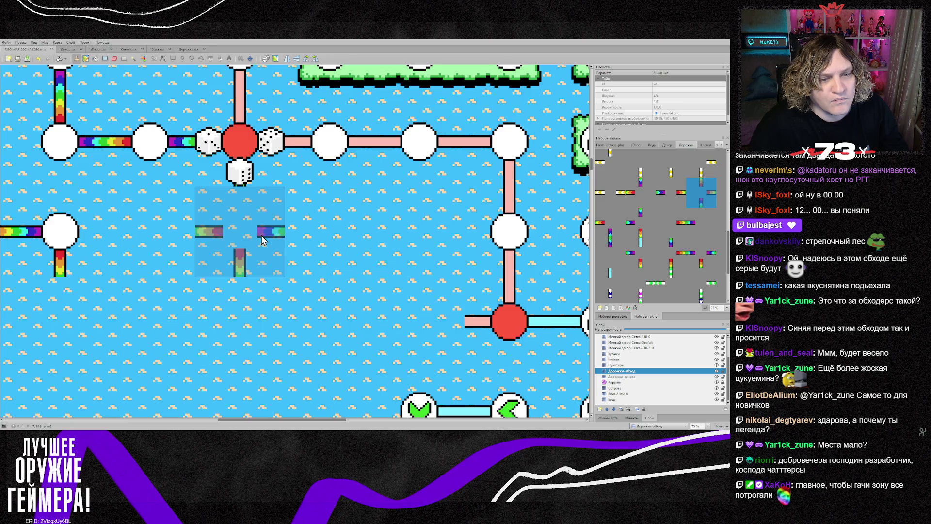
click(257, 162)
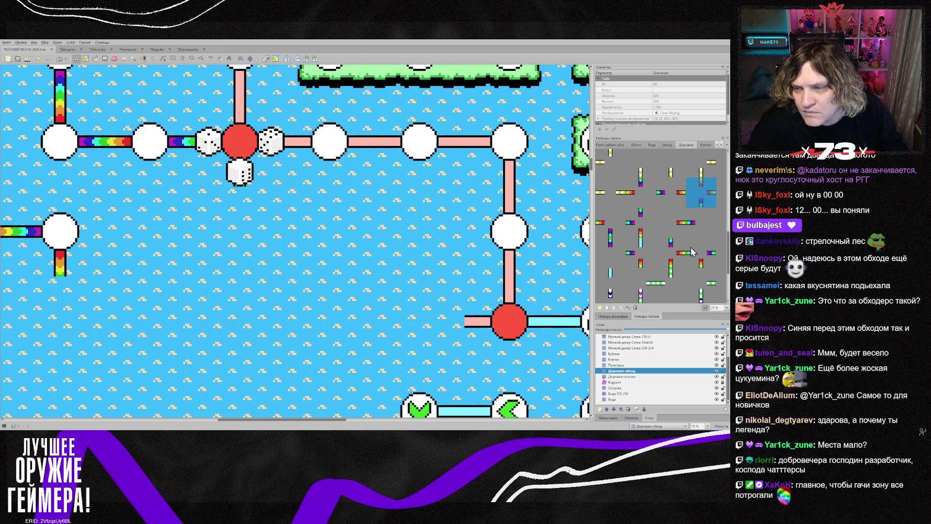
scroll(629, 263, down, 3)
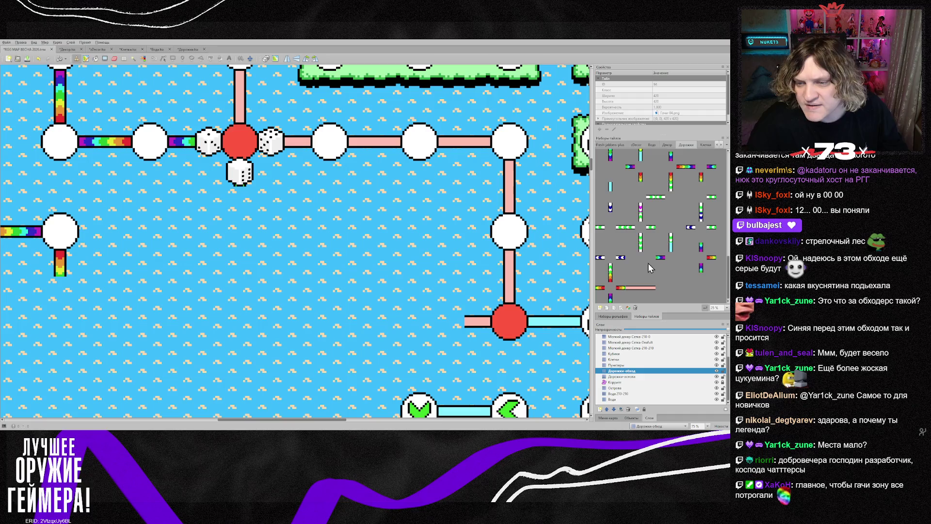
click(609, 295)
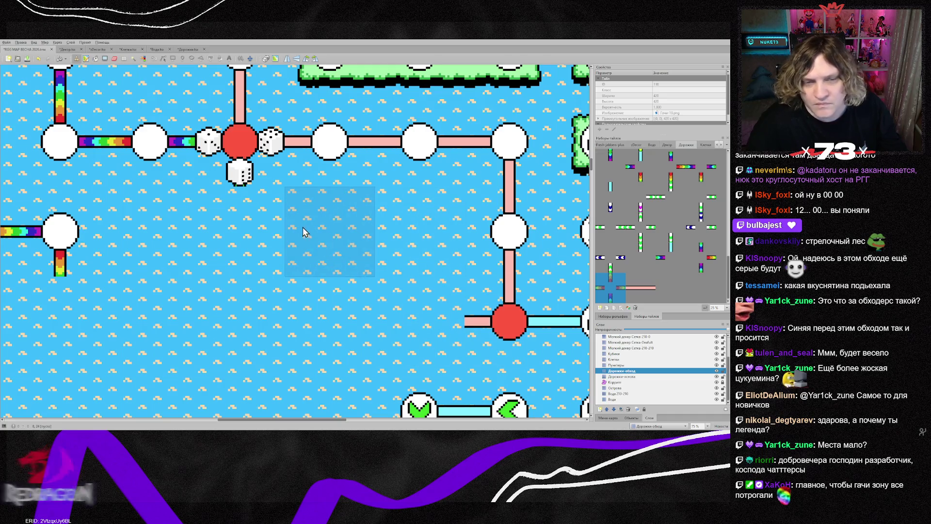
key(ctrl+h)
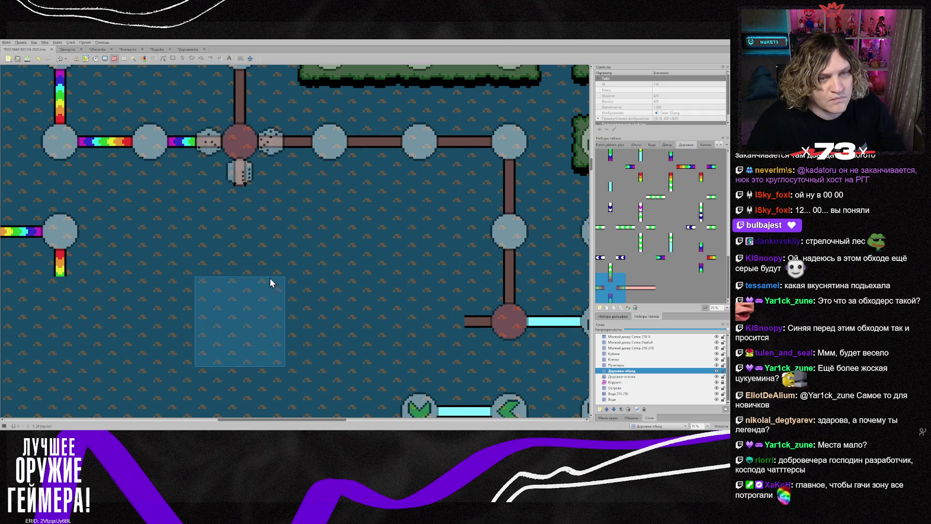
- On Дорожки-основа, stamp a flipped pink branch and a vertical pink piece through the red node
key(ctrl+Page_Down)
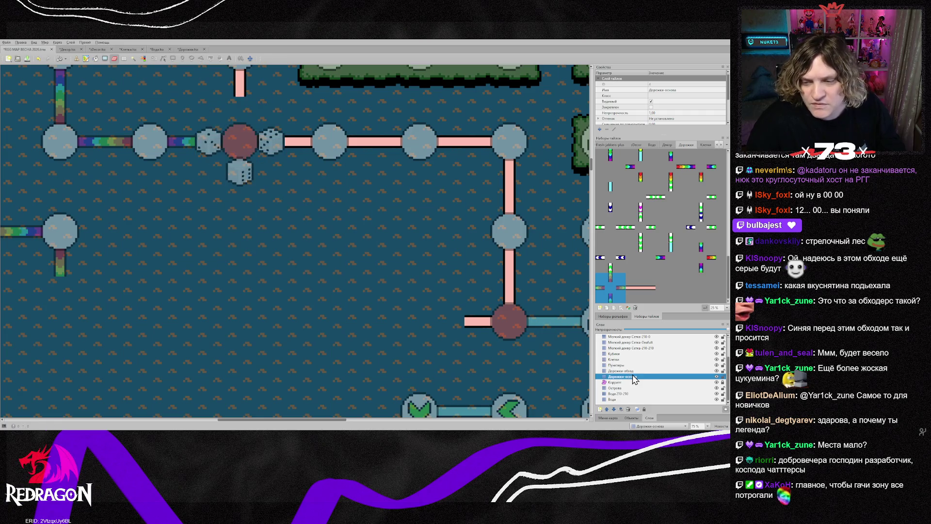
scroll(315, 248, up, 3)
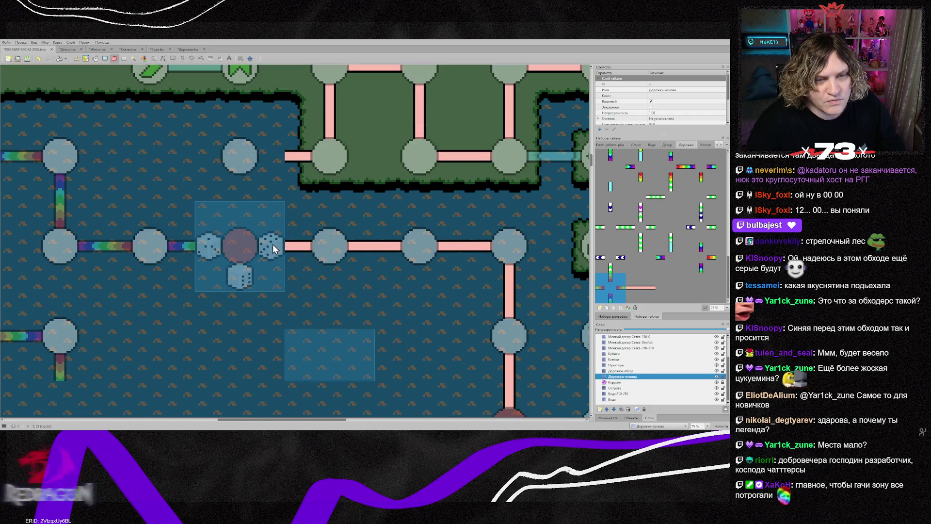
key(b)
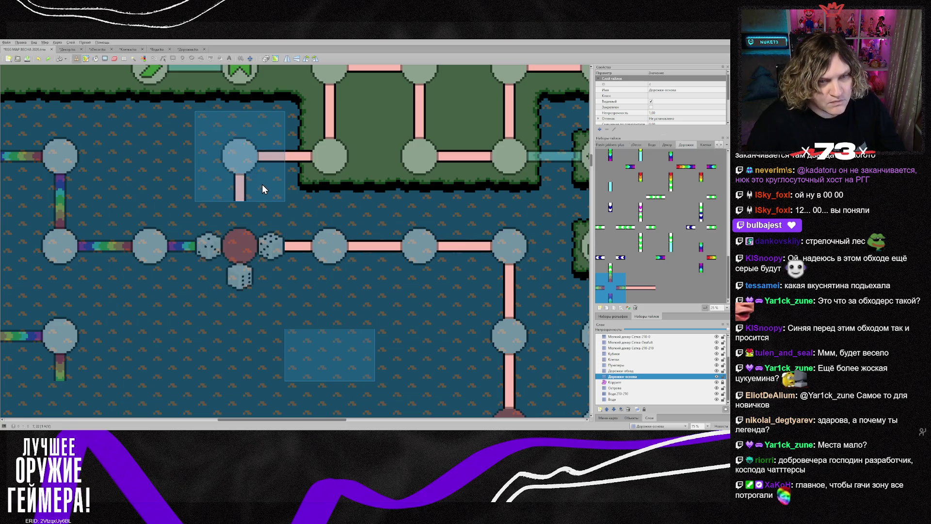
right_click(251, 185)
key(y)
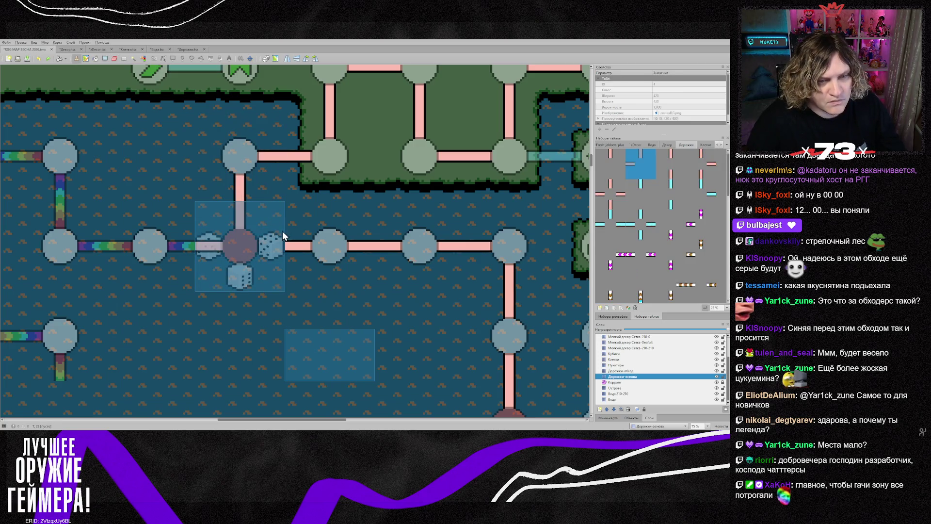
click(275, 252)
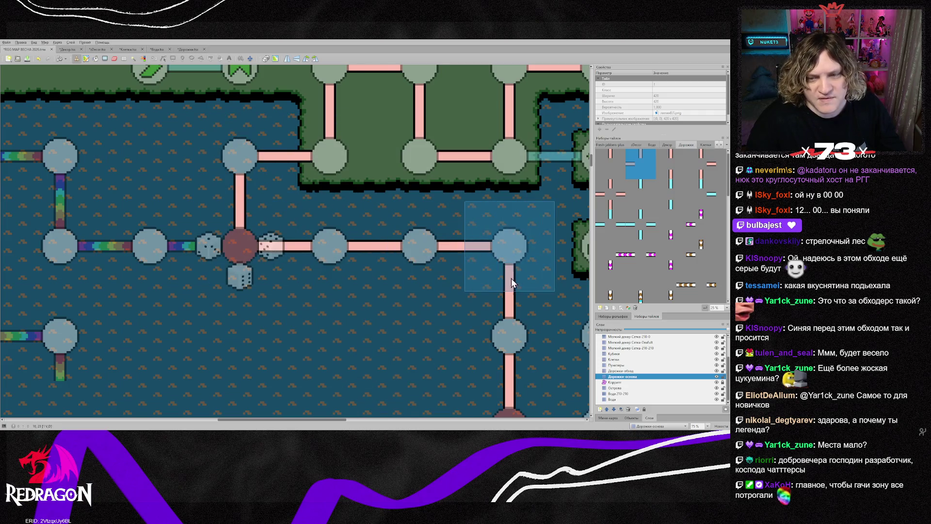
key(z)
click(232, 279)
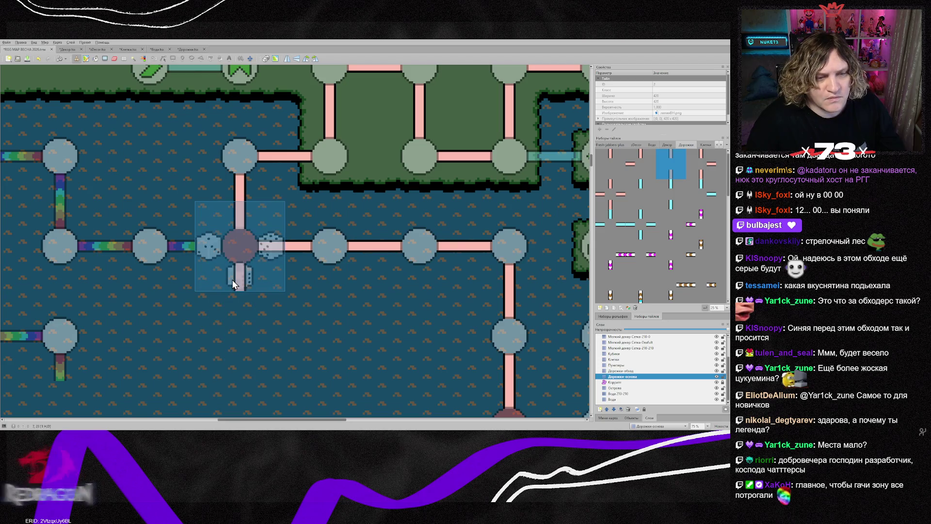
right_click(296, 331)
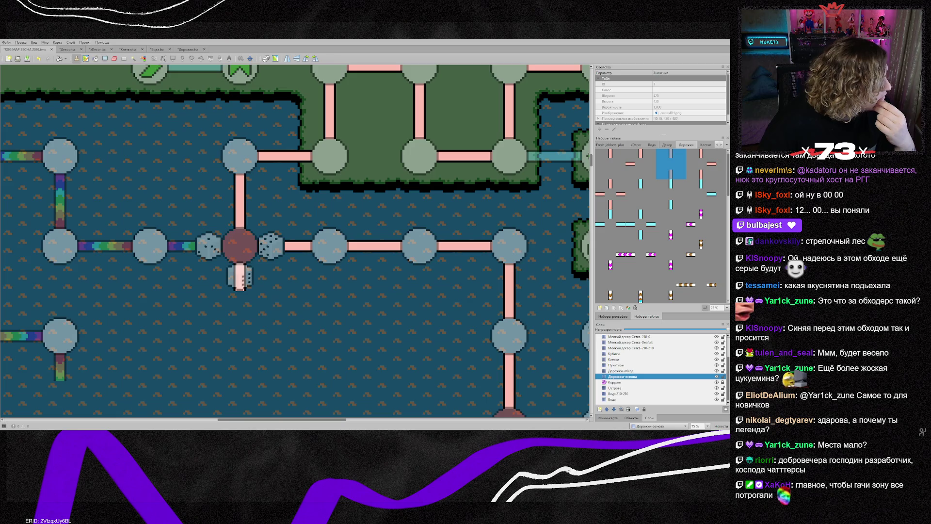
- Duplicate the rainbow path piece to the tile's left edge and flip it horizontally
key(alt+Tab)
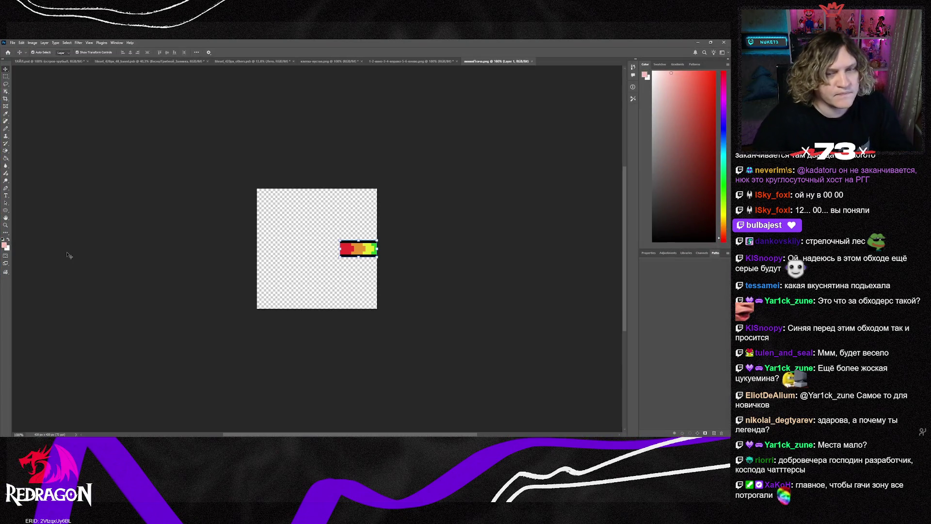
drag(348, 244, 281, 252)
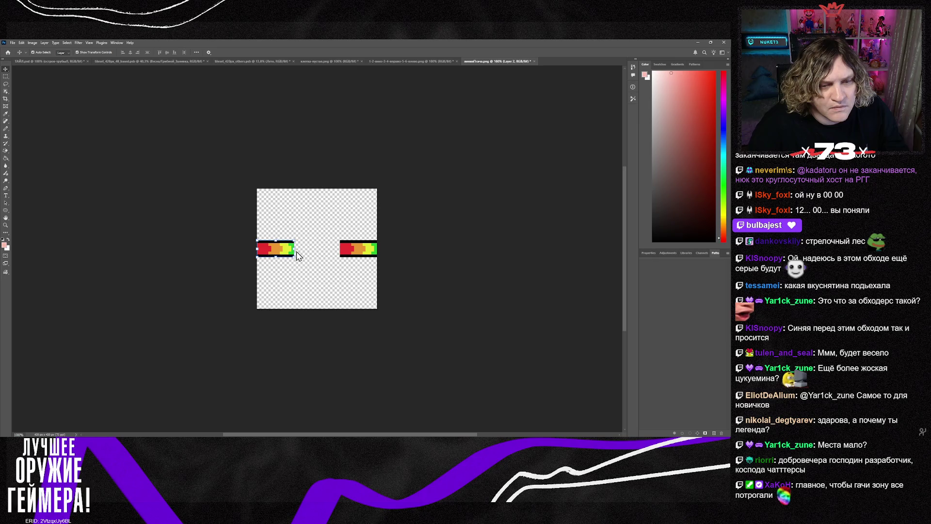
key(ctrl+t)
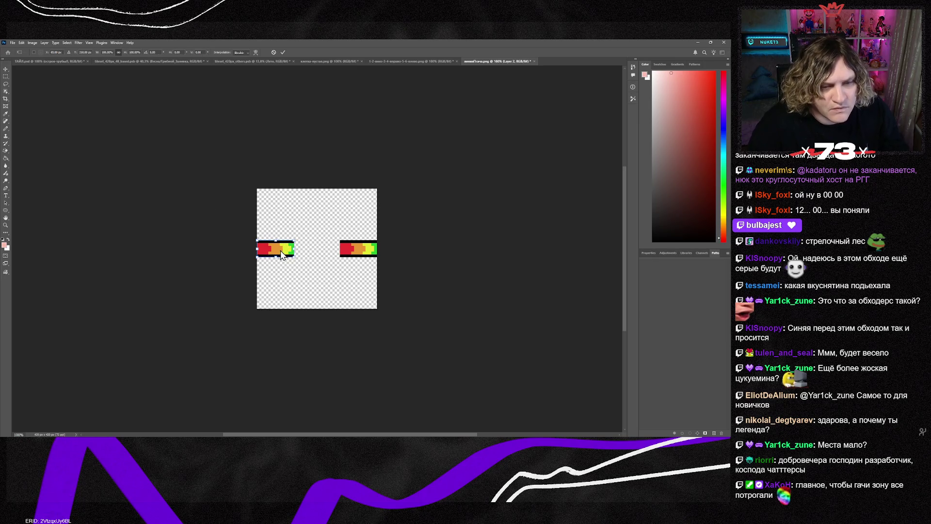
key(shift+h)
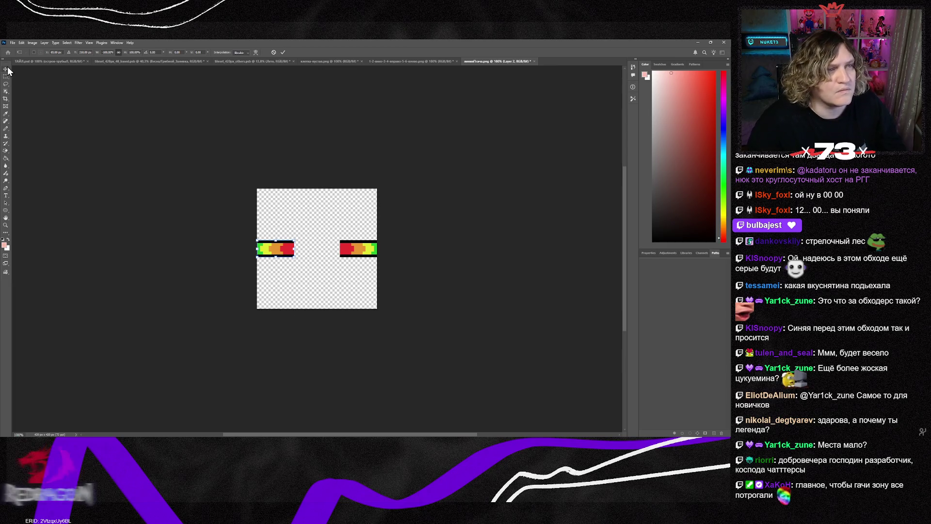
key(Return)
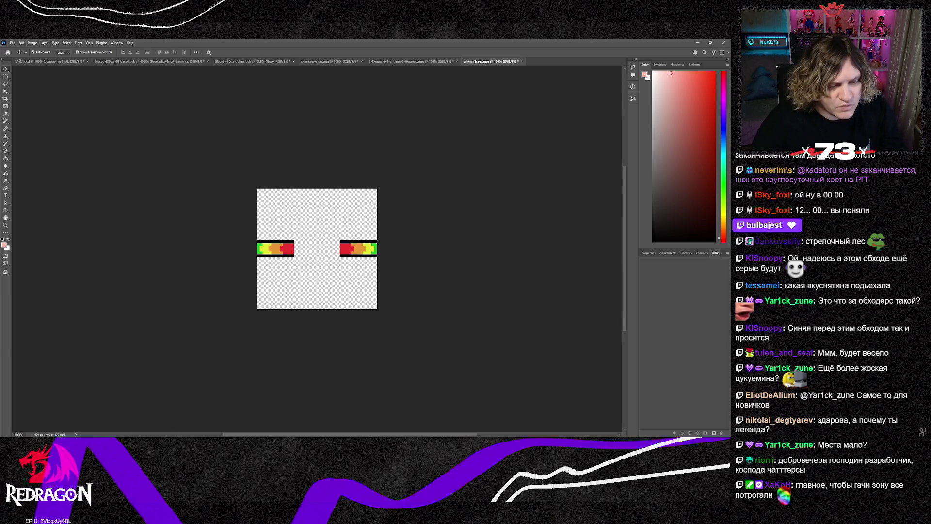
key(alt+Tab)
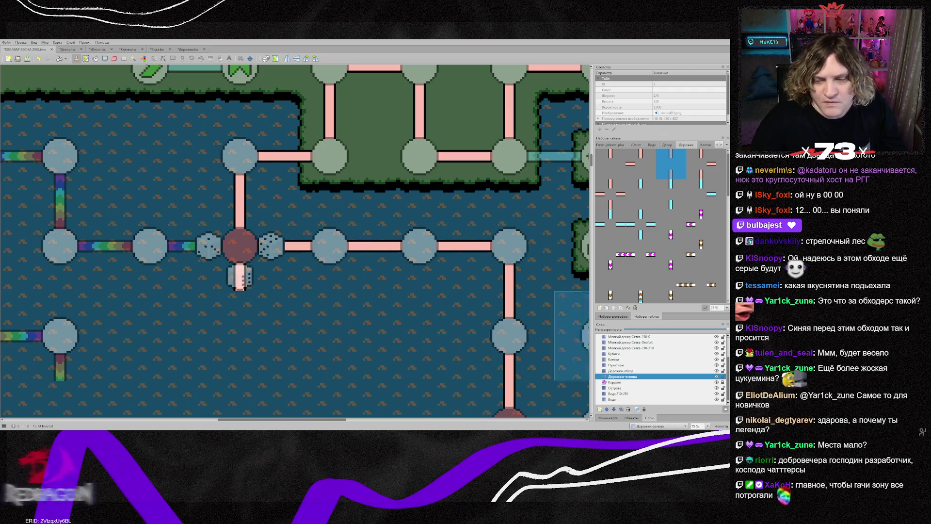
- Reload the Дорожки tileset and stamp the updated rainbow tile onto the red node on Дорожки-обход
key(ctrl+Page_Up)
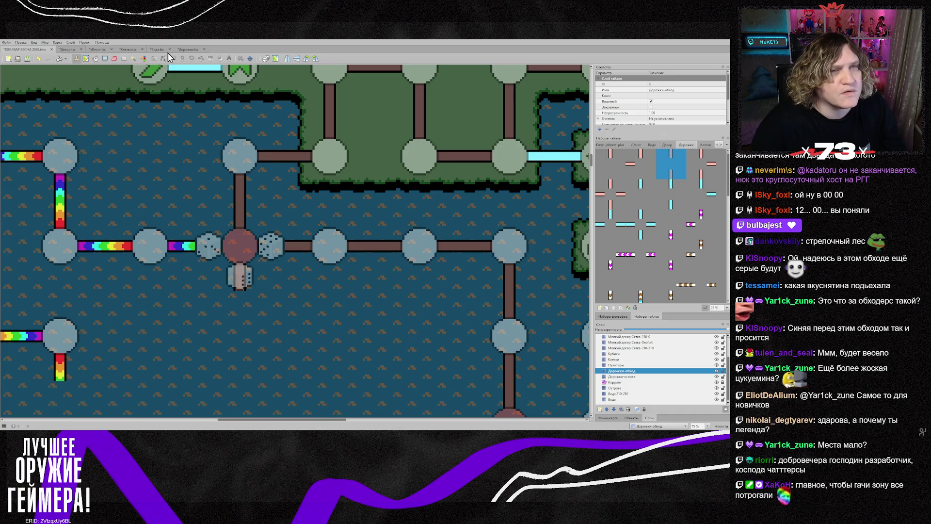
click(189, 49)
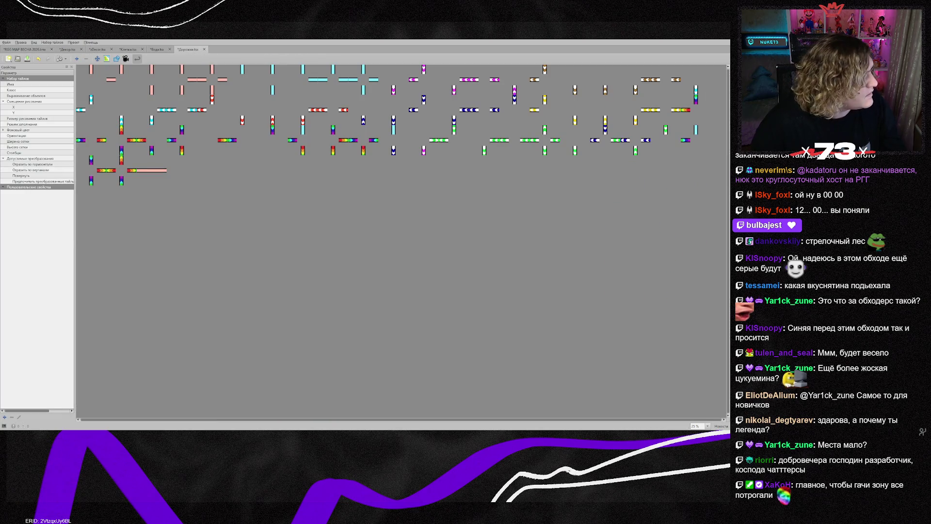
click(31, 50)
scroll(673, 291, down, 2)
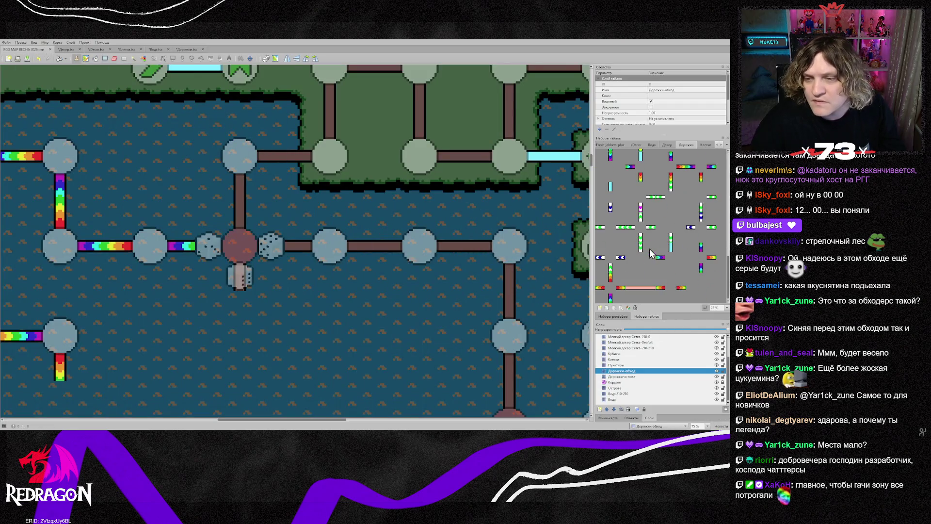
click(673, 291)
click(223, 255)
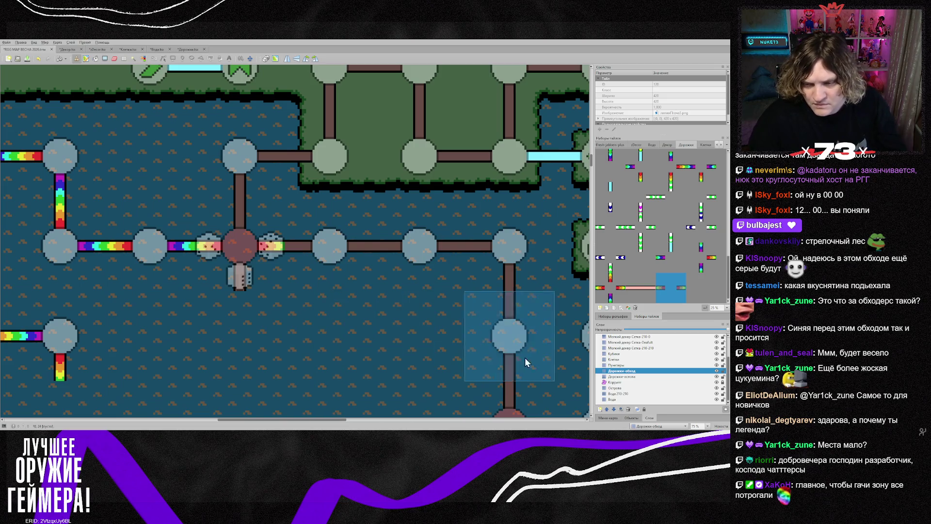
- Make Дорожки-основа the active layer and zoom out over the map
click(618, 378)
scroll(373, 306, down, 1)
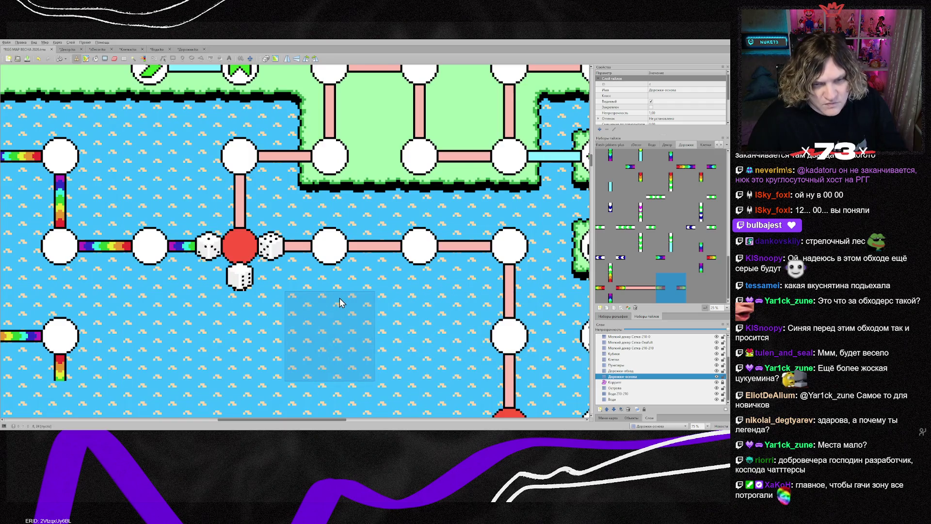
scroll(375, 311, down, 1)
scroll(375, 311, down, 2)
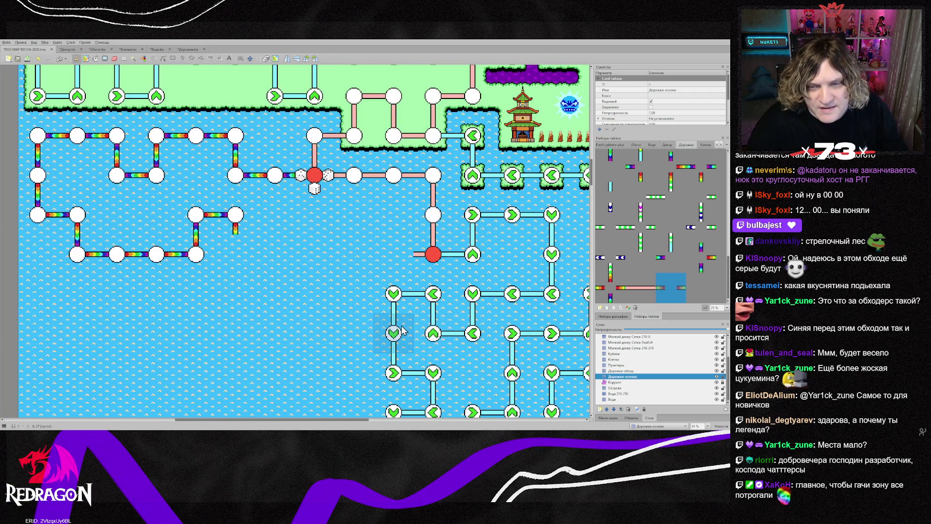
- Add the Дорожки-обход and Клетки layers, mark the green arrow maze and delete it
ctrl+click(618, 371)
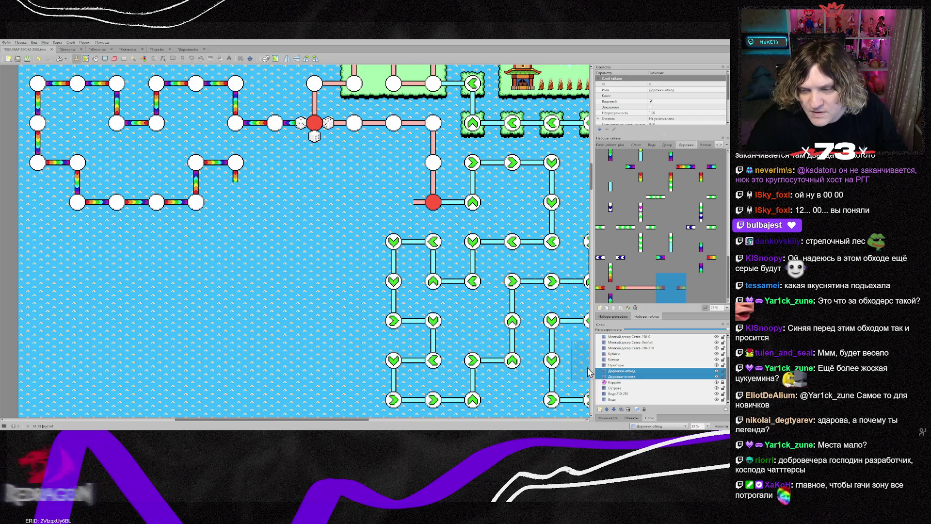
ctrl+click(618, 360)
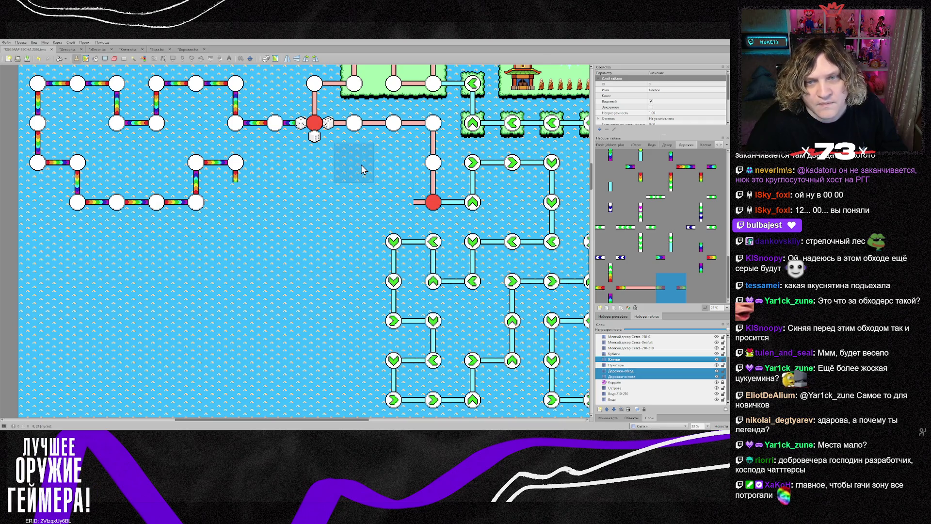
drag(340, 419, 398, 424)
scroll(277, 307, down, 2)
mouse_move(197, 108)
mouse_down()
mouse_move(287, 152)
mouse_move(513, 376)
mouse_up()
key(Delete)
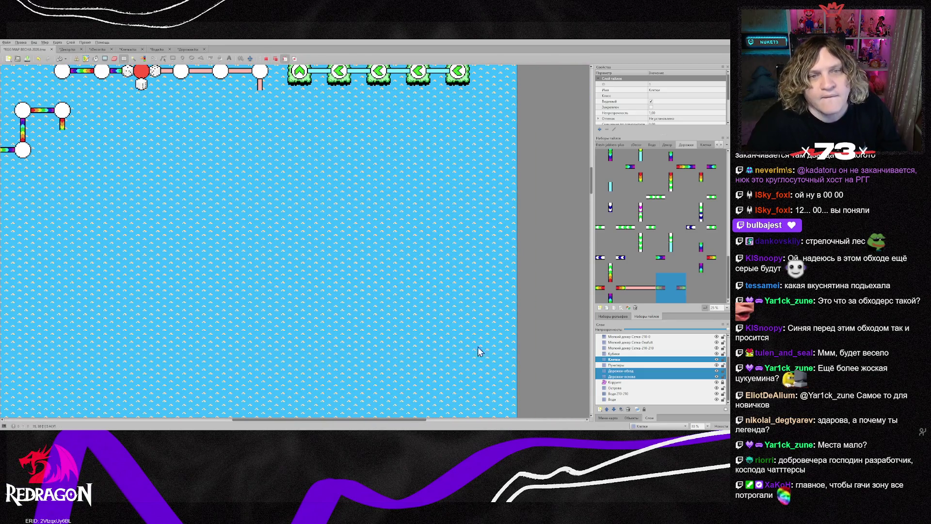
- Clear the selection and take the cut maze up as a paintable stamp
key(ctrl+v)
key(Escape)
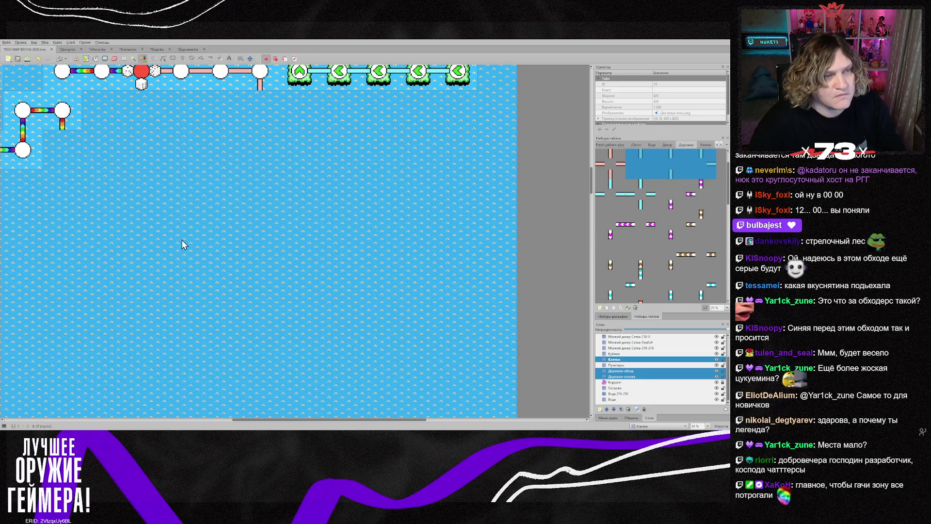
key(ctrl+shift+a)
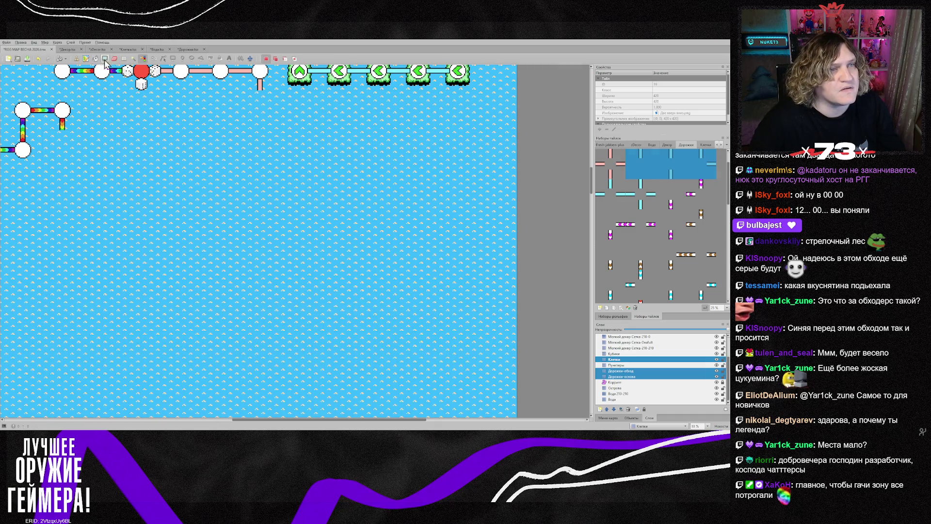
key(ctrl+a)
key(ctrl+shift+a)
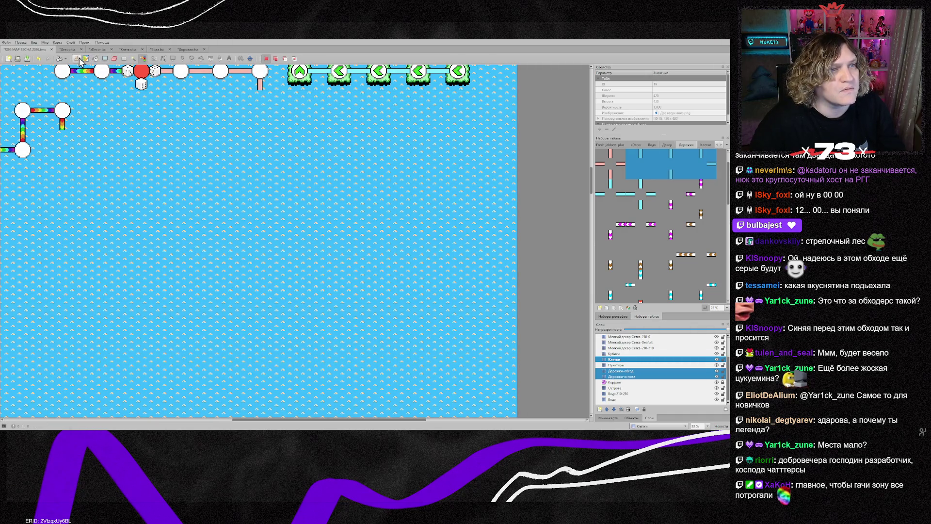
click(80, 58)
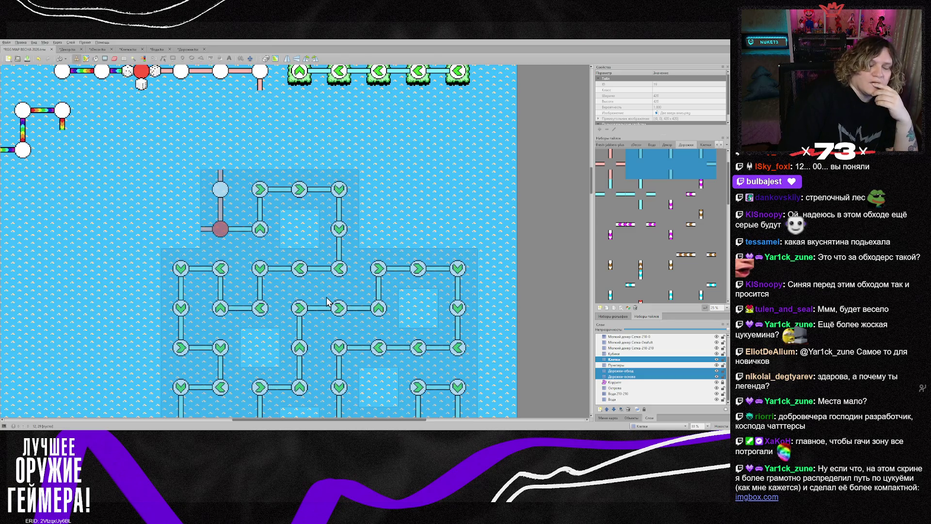
- Rectangle-select the 8x7 arrow maze block, cut it and paste it as a stamp
scroll(326, 300, down, 2)
scroll(366, 305, right, 1)
scroll(359, 286, up, 1)
right_click(348, 256)
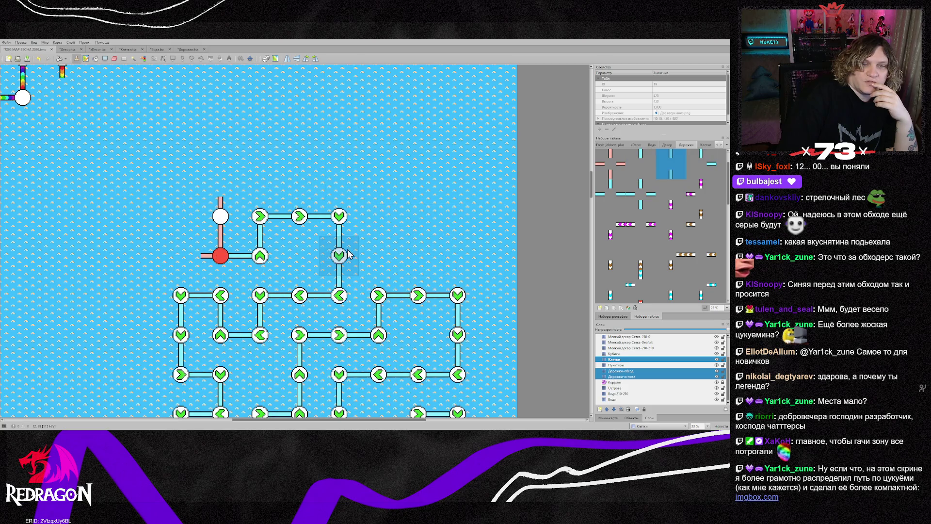
scroll(358, 218, up, 4)
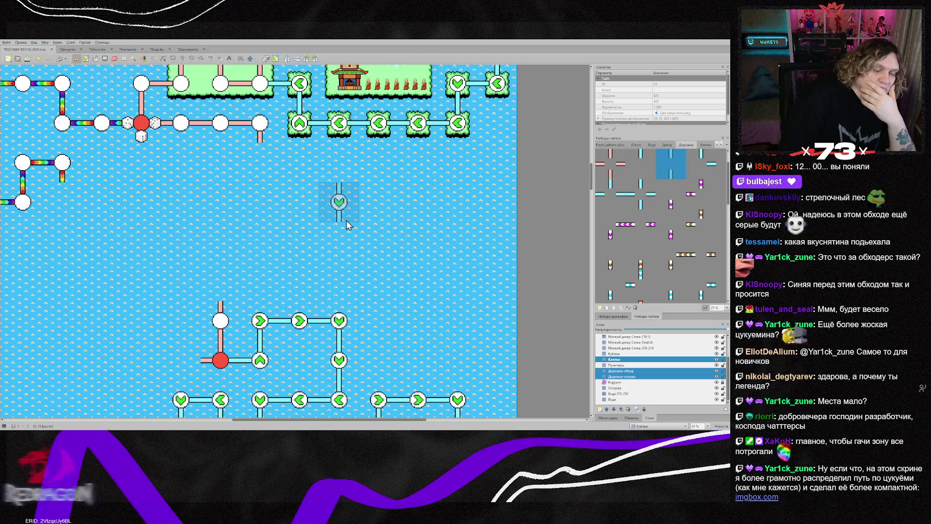
scroll(345, 222, down, 6)
scroll(343, 227, down, 2)
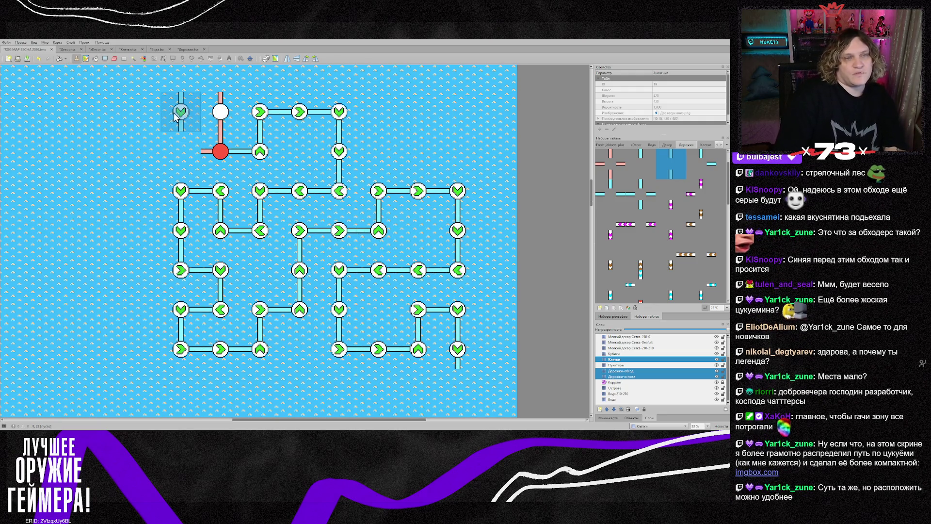
key(r)
mouse_move(167, 109)
mouse_down()
mouse_move(359, 286)
mouse_move(467, 356)
mouse_up()
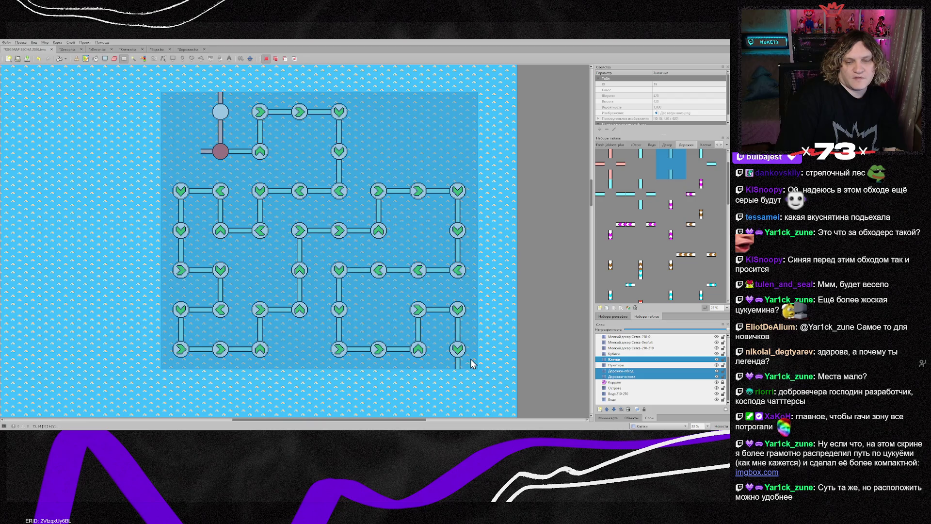
key(ctrl+x)
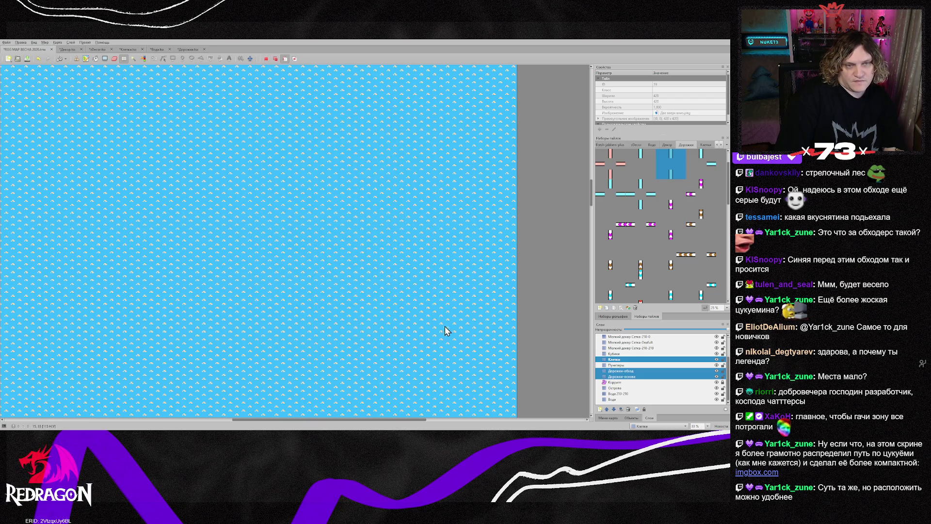
key(ctrl+v)
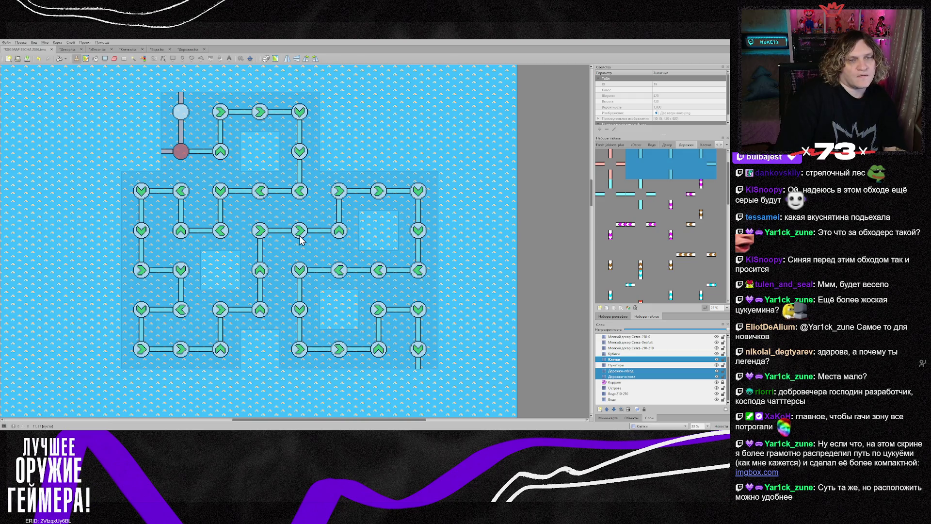
- Rotate the maze stamp four quarter turns and place it lower down on the water
key(z)
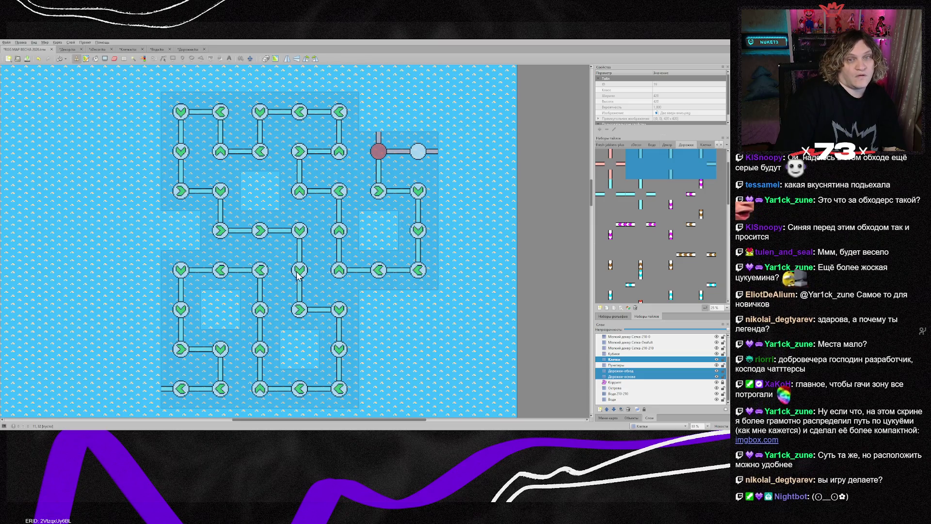
key(z)
key(z)
key(z)
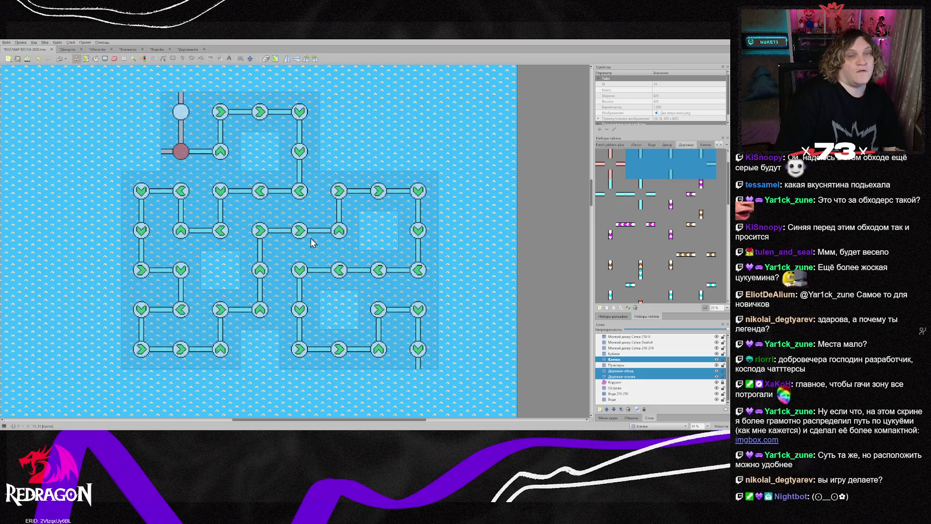
key(z)
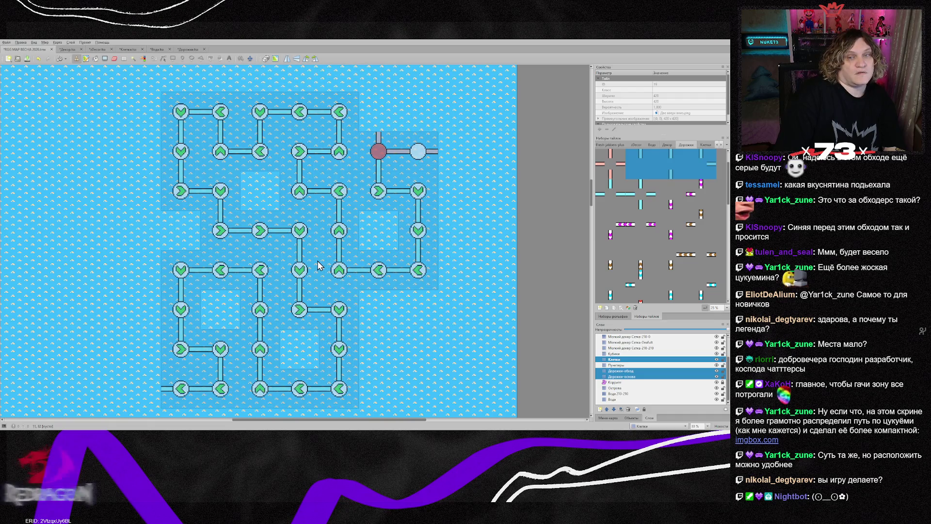
key(z)
key(z)
key(z)
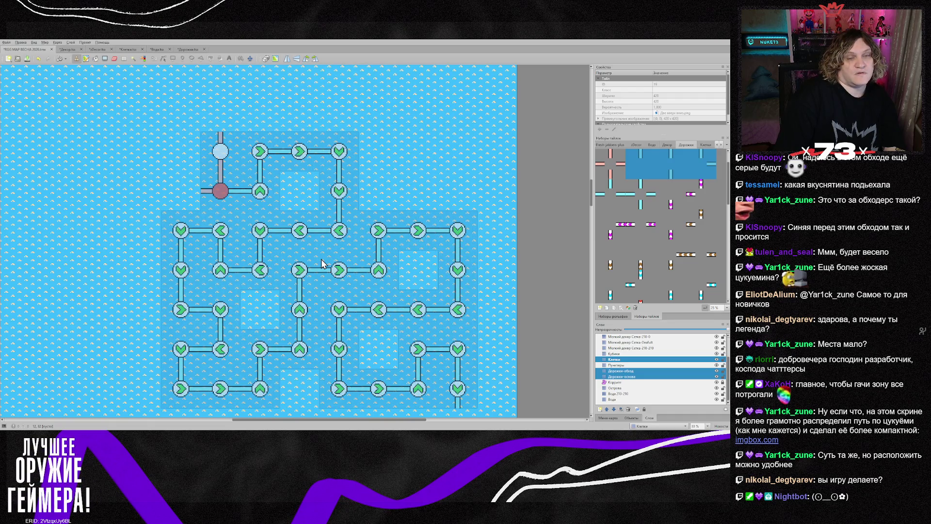
click(322, 264)
right_click(338, 191)
scroll(350, 218, up, 5)
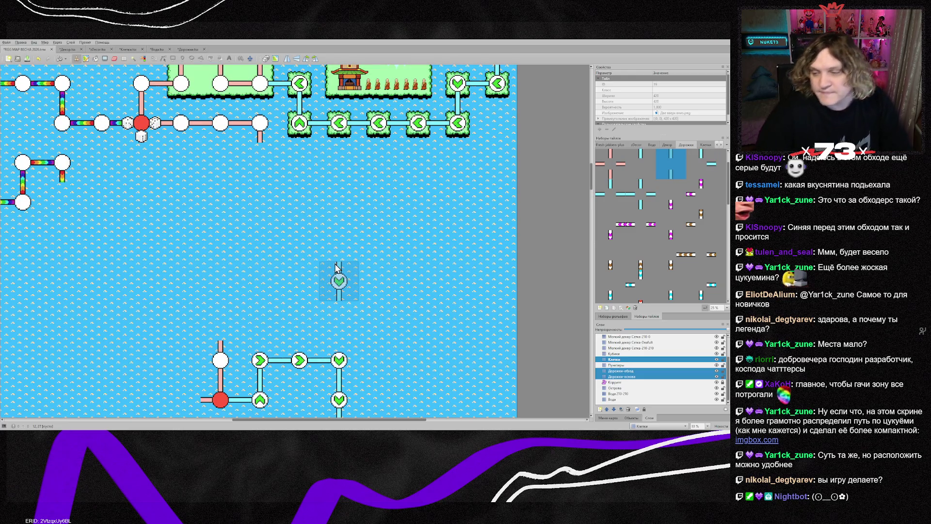
- Select Дорожки-основа, then Клетки, and finally leave Дорожки-обход as the active layer
click(635, 377)
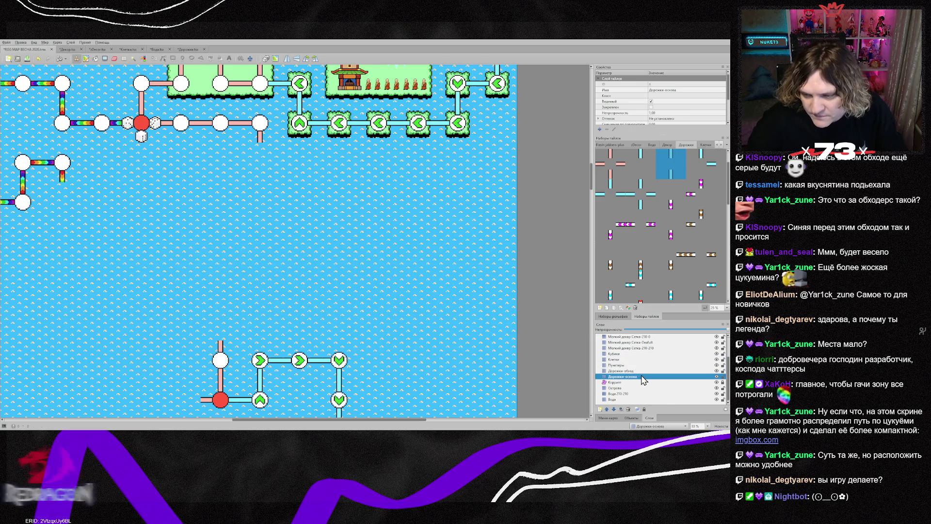
ctrl+click(625, 360)
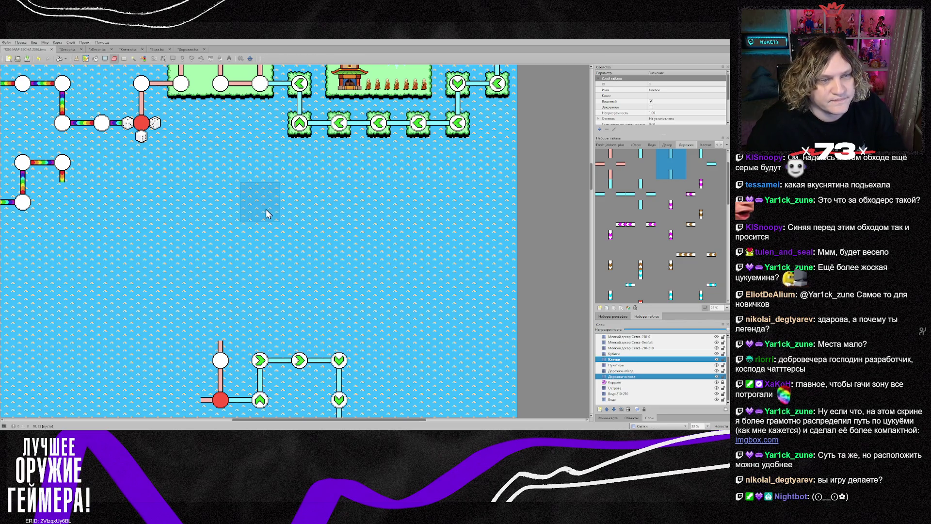
mouse_move(267, 420)
mouse_down()
mouse_move(281, 420)
mouse_move(247, 417)
mouse_up()
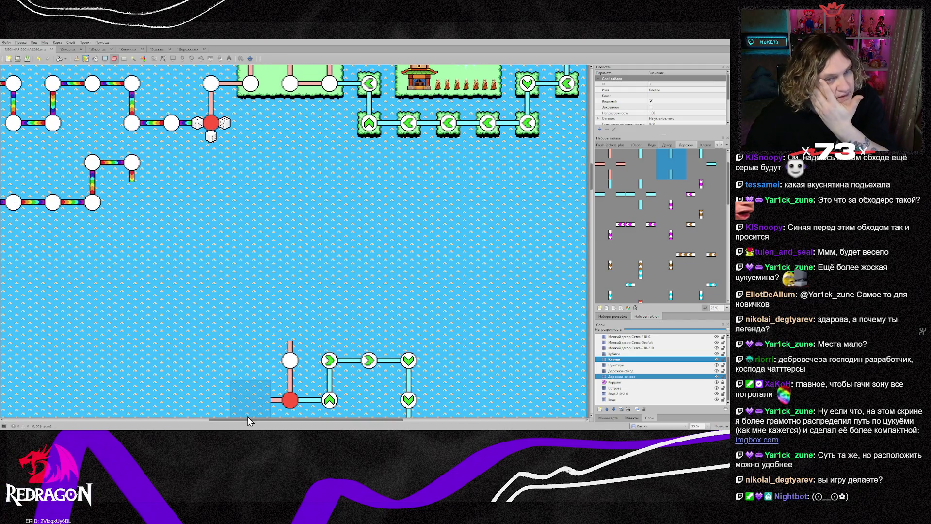
click(635, 371)
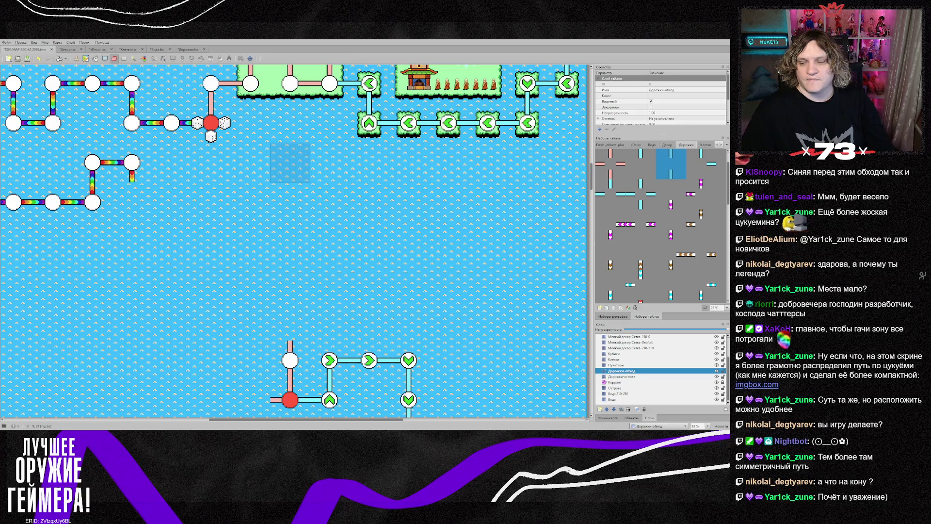
- Reconnect the nearby node to the red node and paint rainbow path east of it with a downward stub
scroll(290, 163, down, 1)
scroll(272, 167, up, 2)
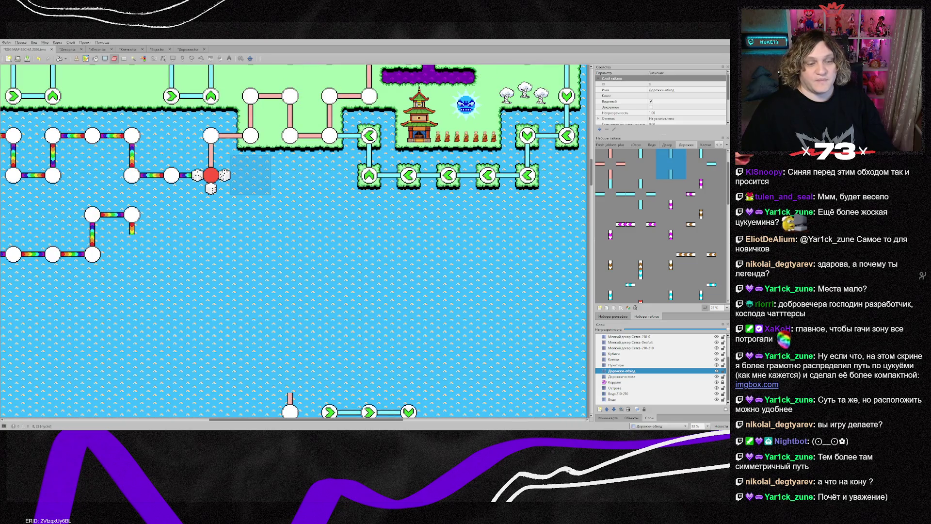
scroll(660, 225, down, 3)
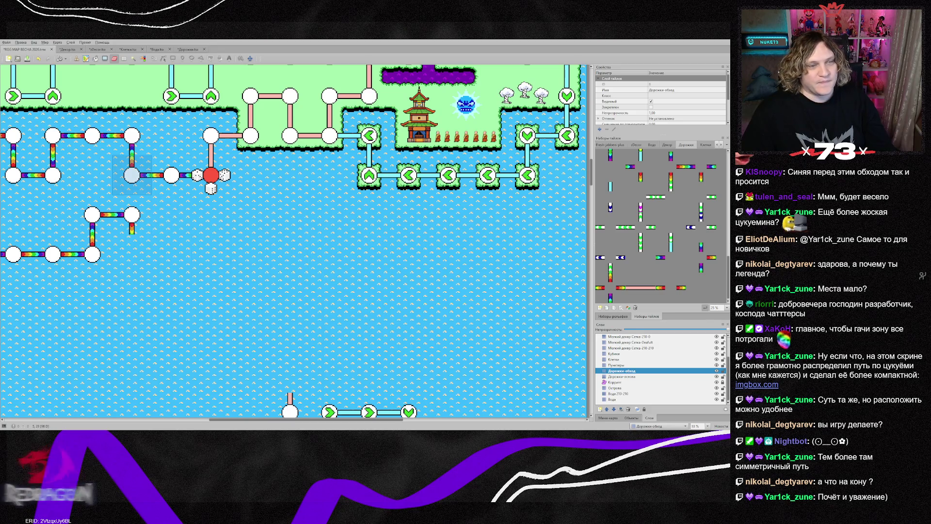
click(172, 175)
click(202, 196)
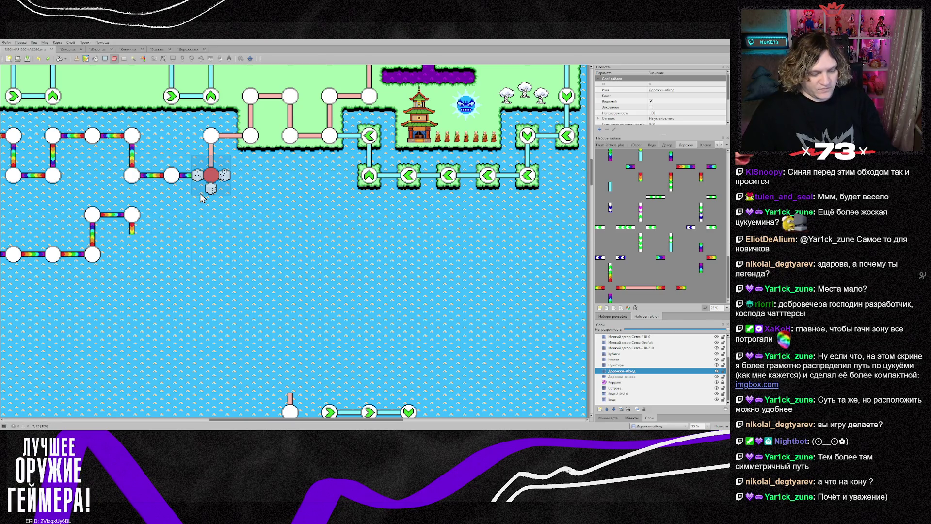
right_click(171, 182)
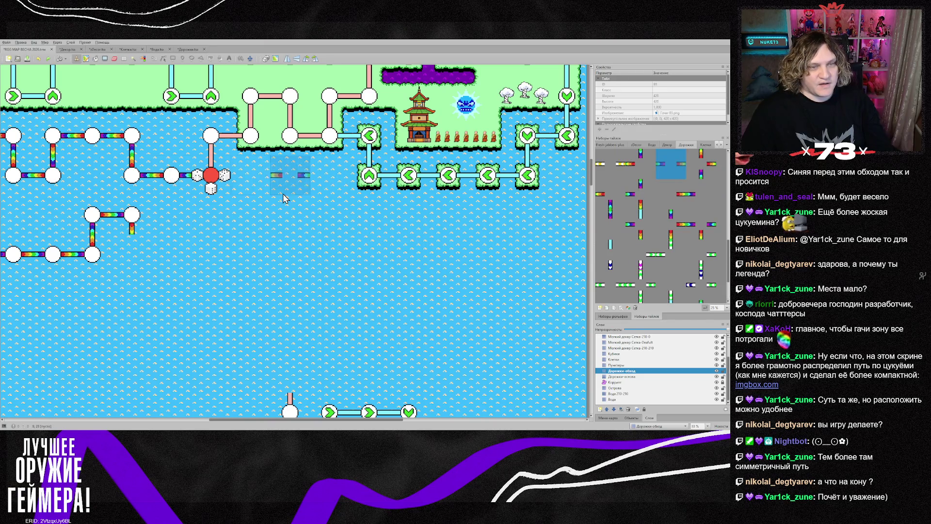
click(252, 196)
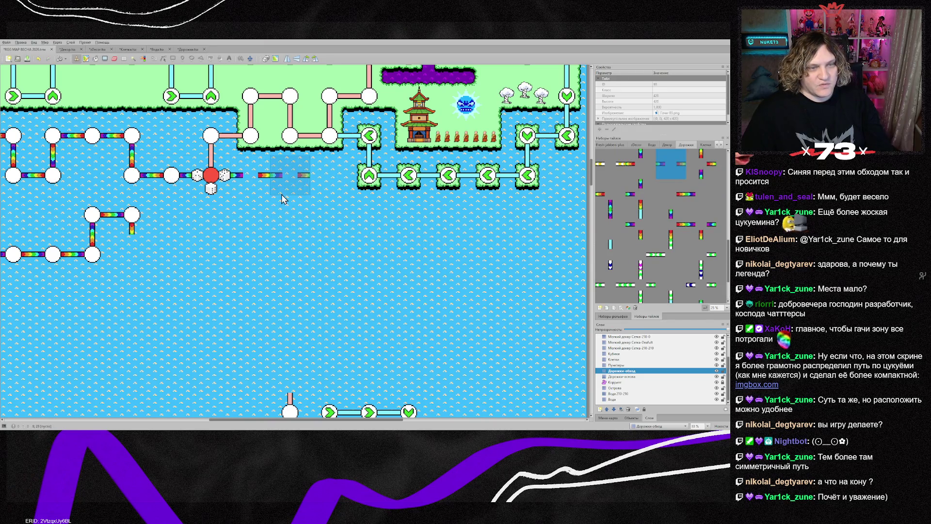
right_click(145, 187)
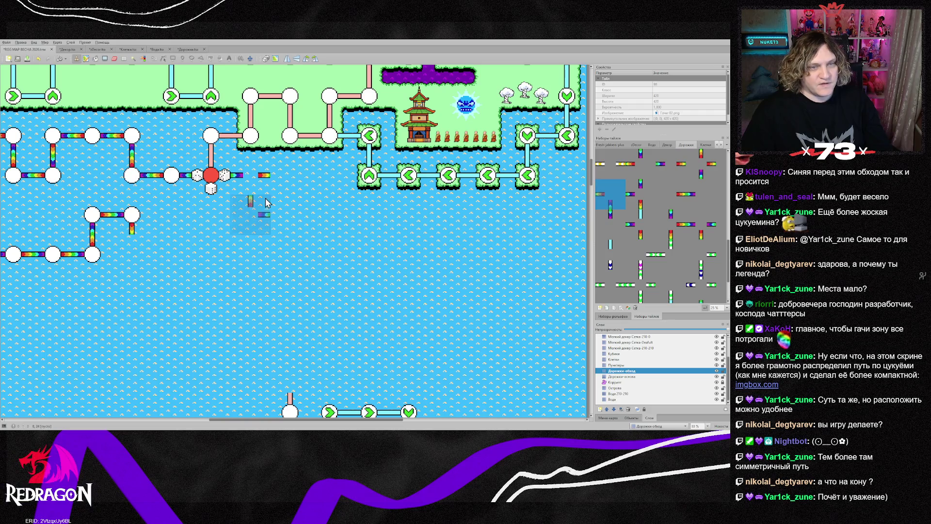
click(305, 192)
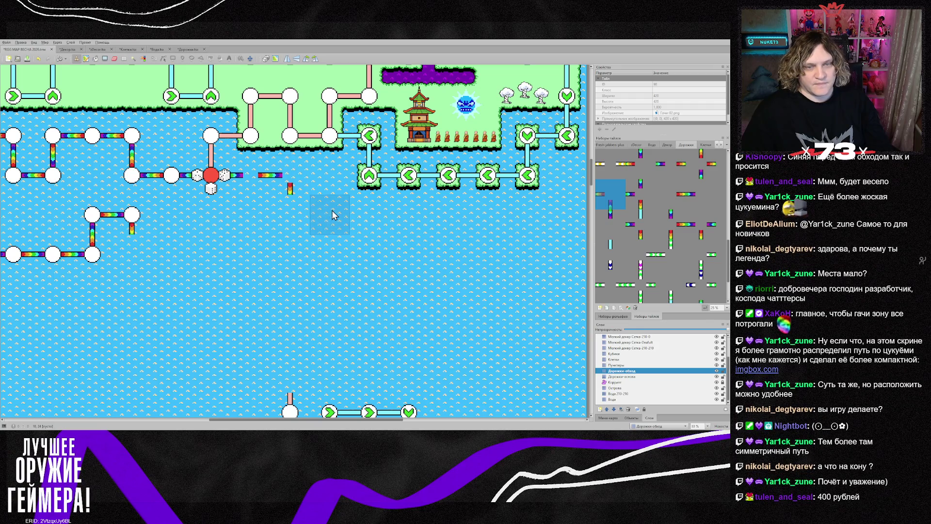
click(622, 359)
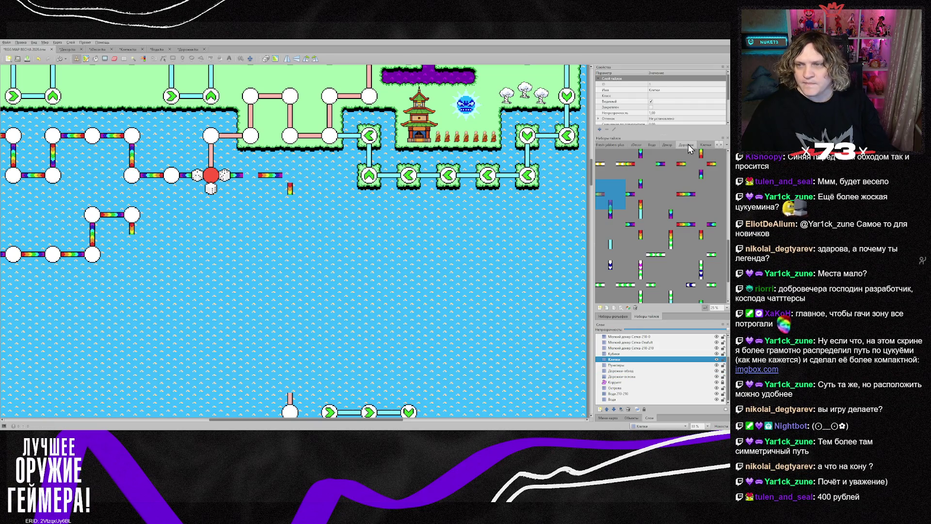
- Choose the round node tile and place three white nodes in a row east of the red node
click(705, 144)
click(670, 164)
click(251, 175)
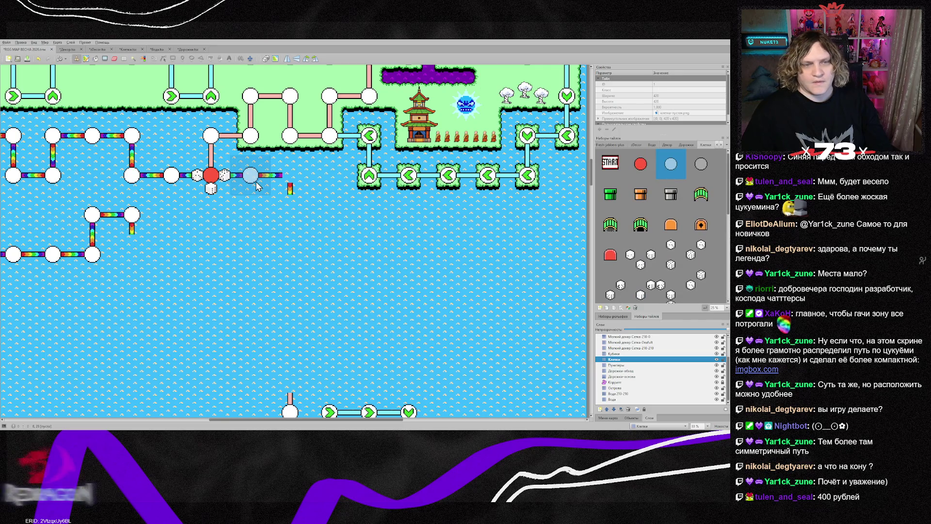
click(288, 187)
click(338, 191)
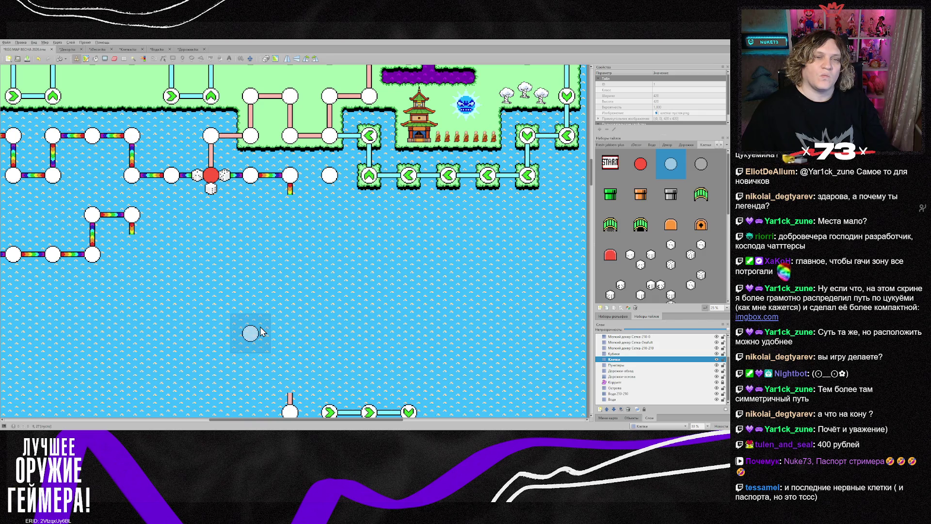
- Stamp a larger grid of white nodes to the right and below the row
click(338, 215)
click(366, 214)
click(416, 223)
click(448, 222)
click(446, 259)
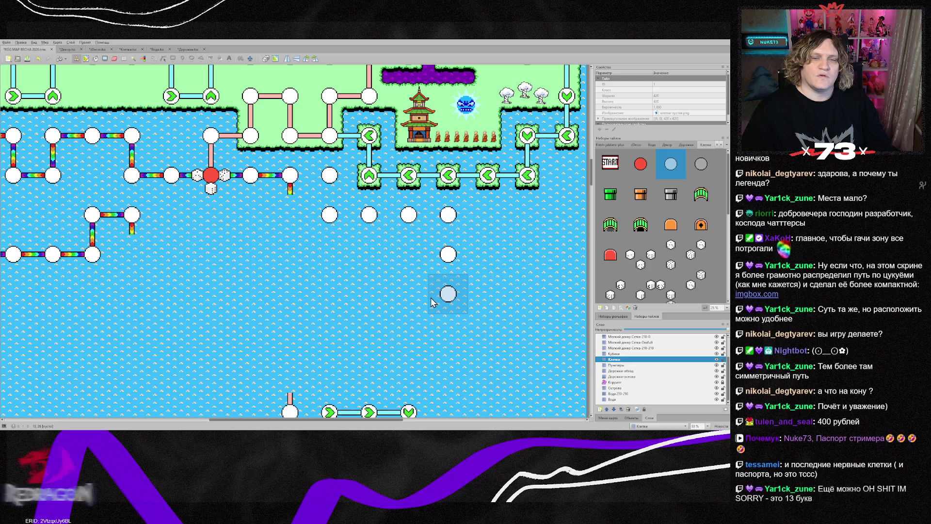
click(434, 300)
click(408, 295)
click(409, 253)
click(370, 253)
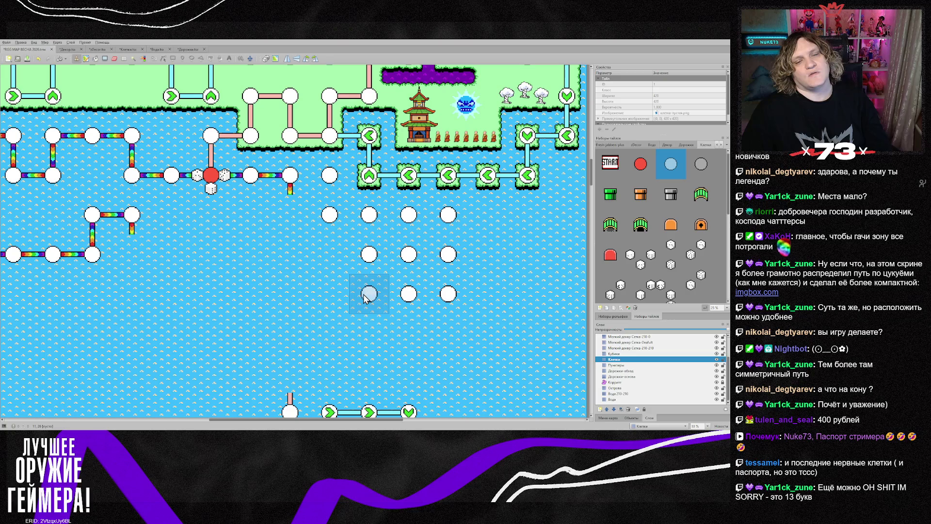
click(365, 295)
click(323, 179)
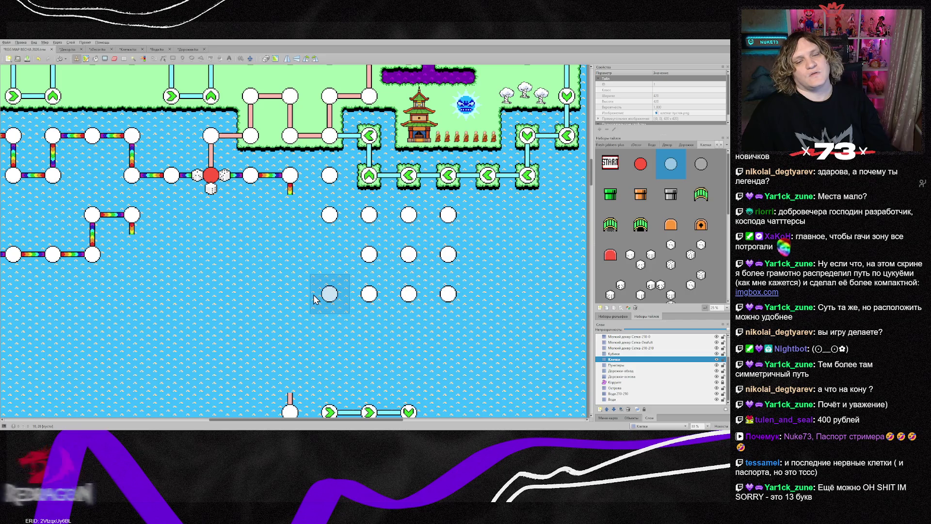
click(314, 298)
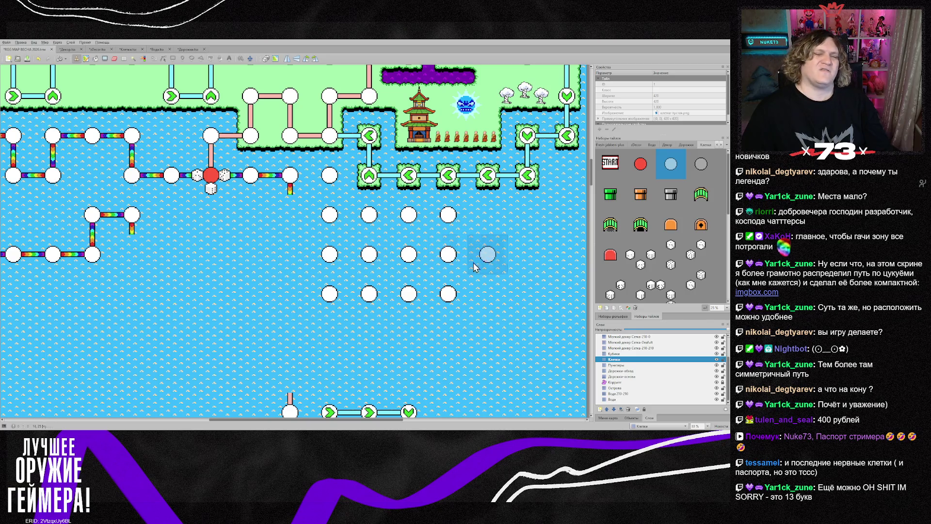
- Undo the extra grid of white nodes and make Дорожки-основа active
key(ctrl+z)
key(ctrl+z)
key(ctrl+z)
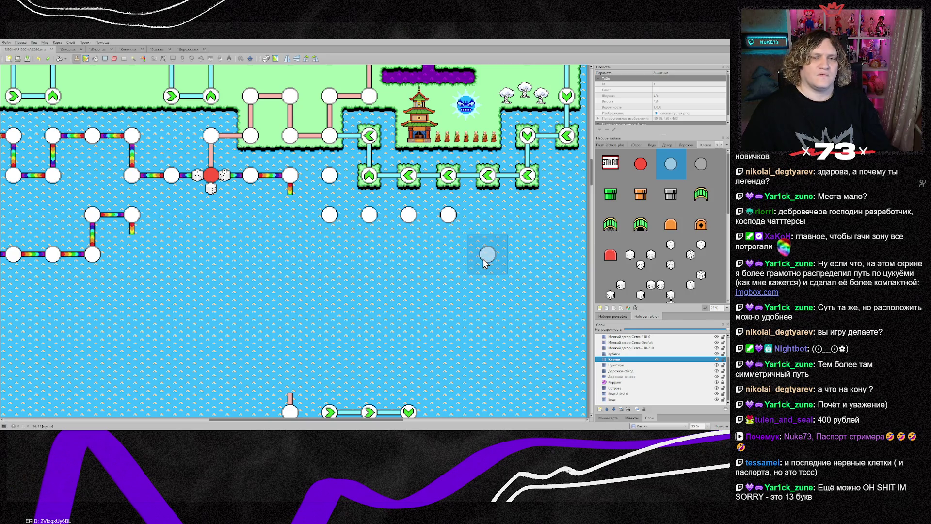
key(ctrl+z)
key(ctrl+z)
key(ctrl+z)
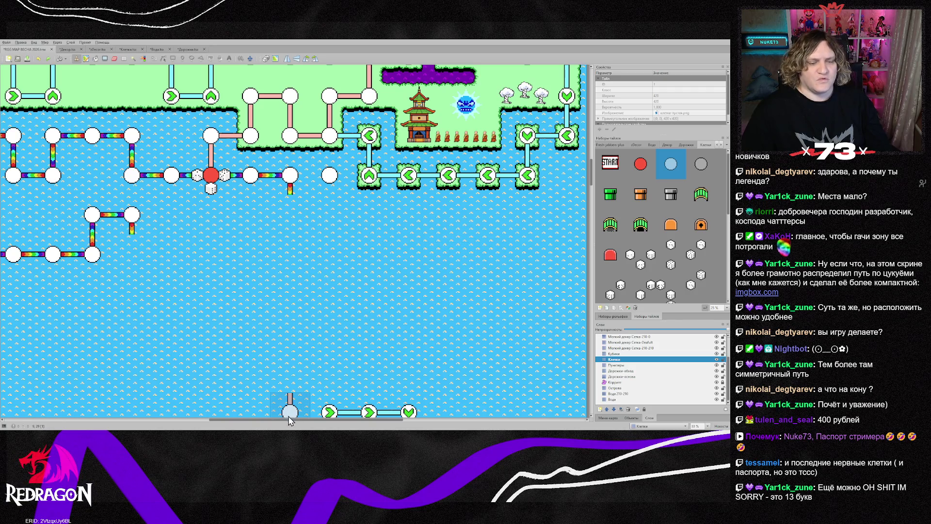
mouse_move(288, 417)
mouse_down()
mouse_move(228, 417)
mouse_move(241, 415)
mouse_up()
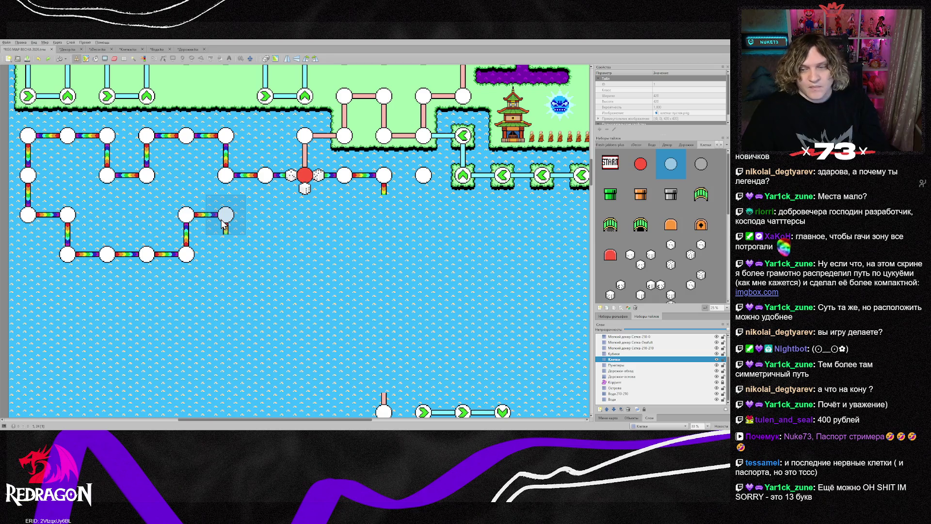
key(ctrl+Page_Down)
key(ctrl+Page_Down)
key(ctrl+Page_Down)
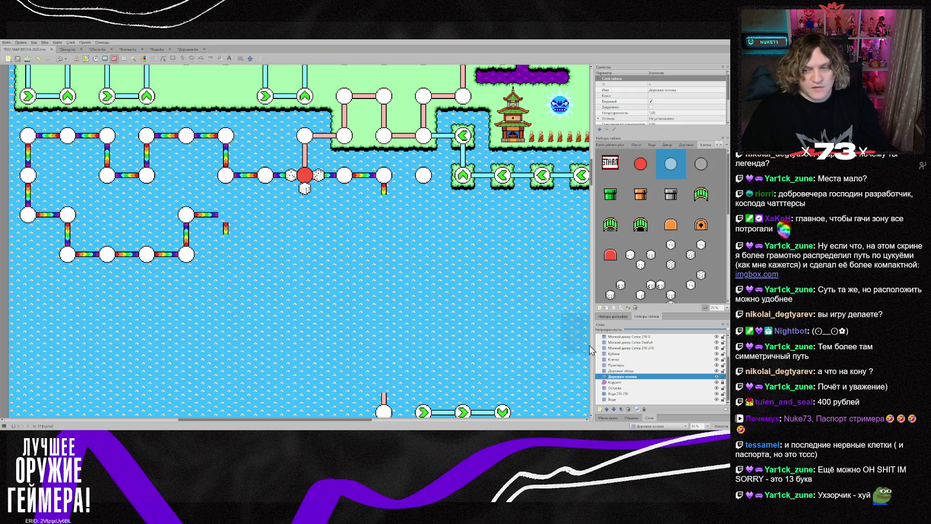
- Erase the stray rainbow bits on Дорожки-обход and stray pink pieces on Дорожки-основа
click(626, 371)
click(224, 217)
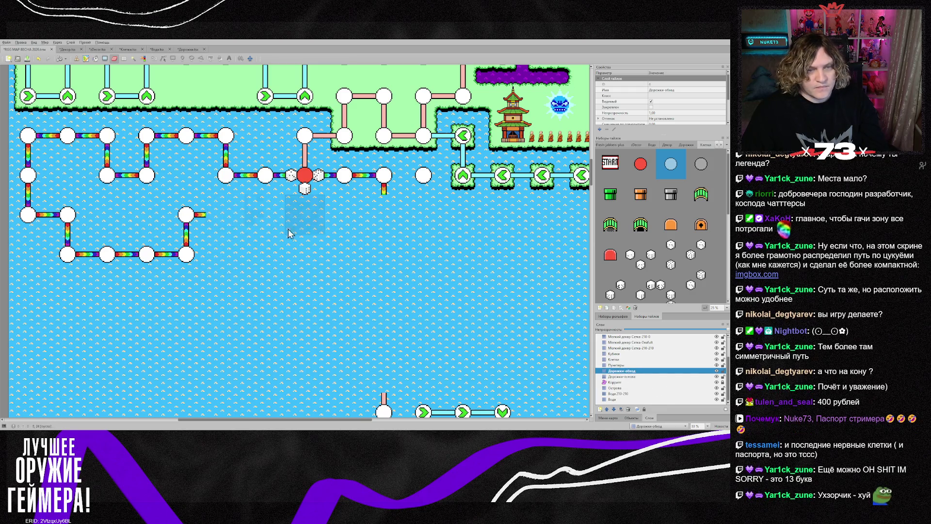
click(630, 377)
click(344, 135)
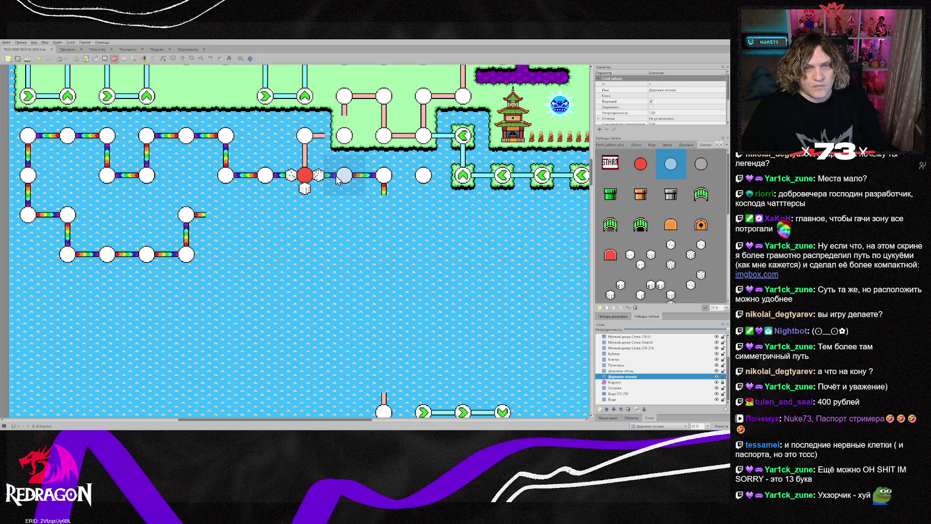
- Lay a pink path below the red node: a corner, a segment, and a vertical segment
right_click(345, 143)
click(304, 215)
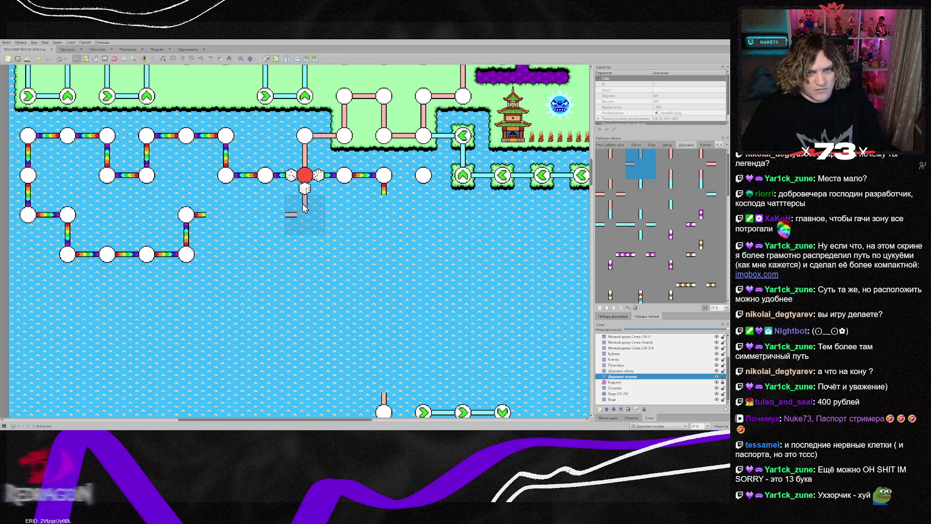
scroll(426, 170, up, 2)
scroll(427, 179, down, 4)
scroll(412, 238, down, 4)
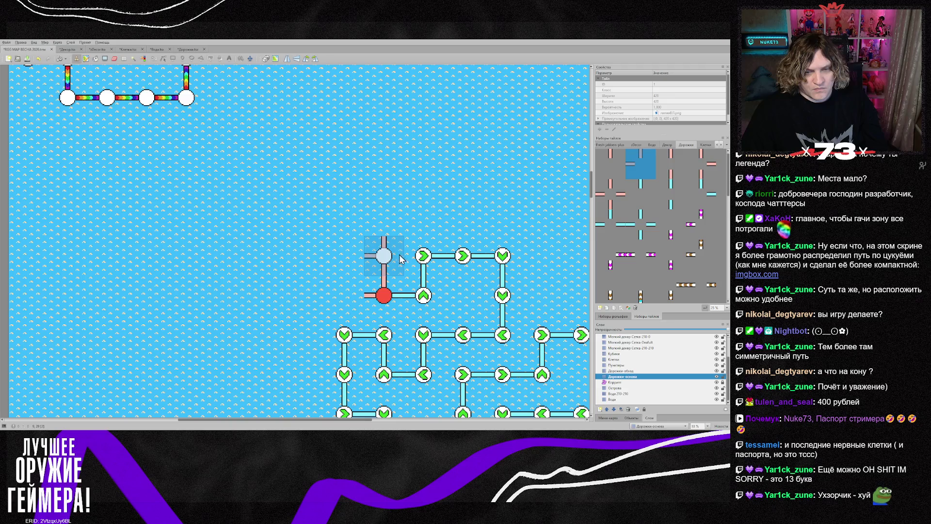
scroll(340, 233, up, 6)
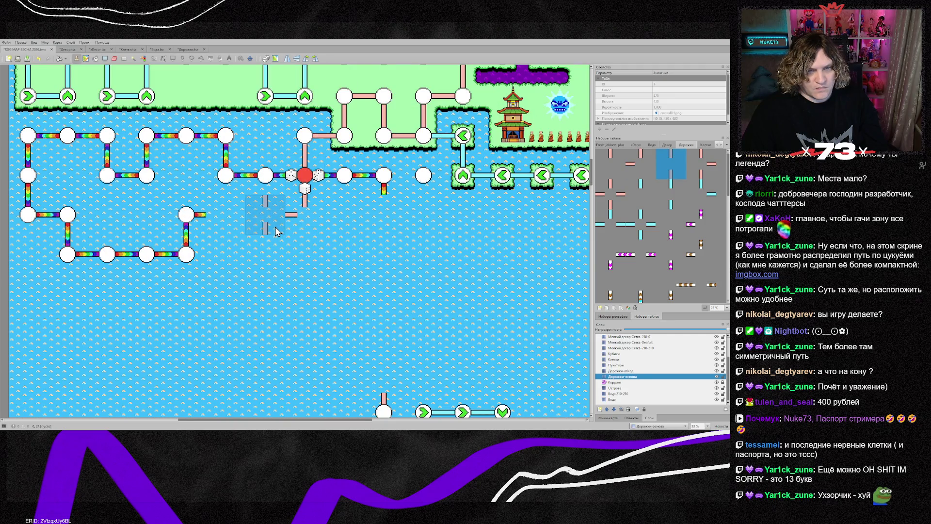
right_click(301, 219)
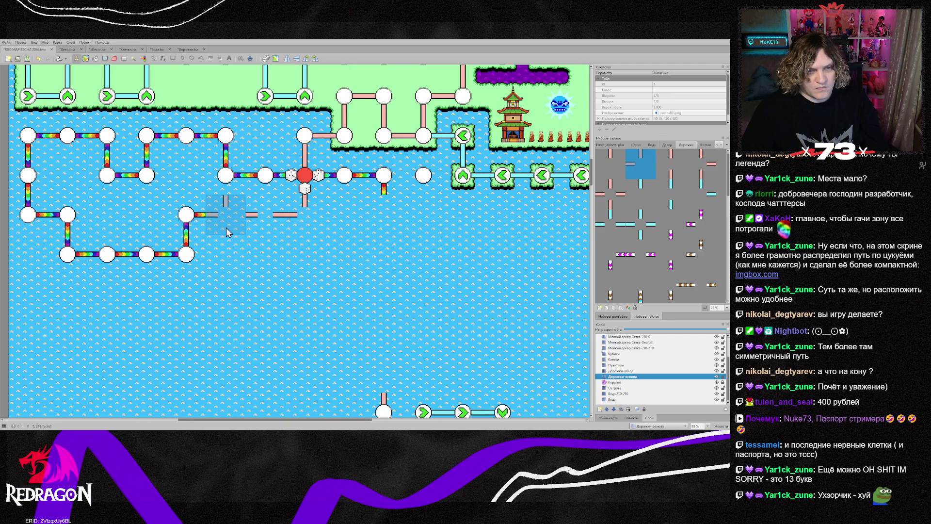
click(227, 232)
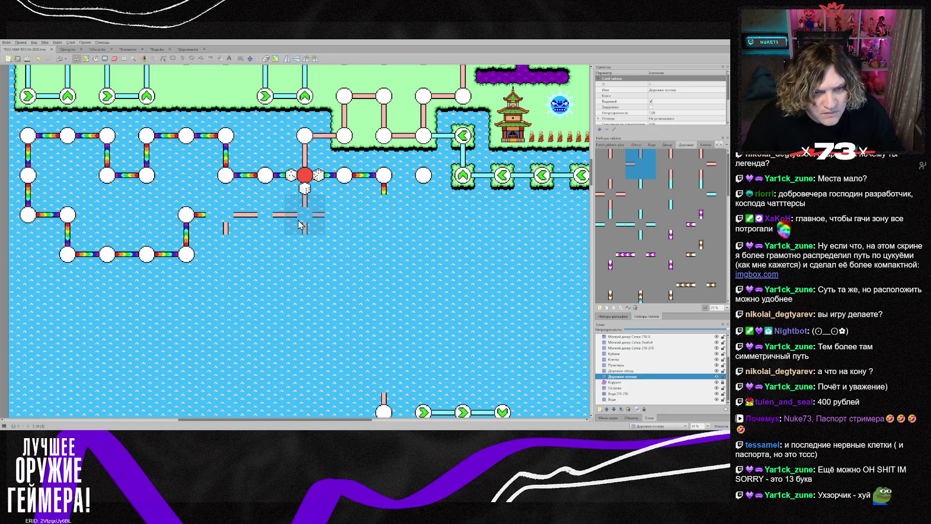
right_click(257, 218)
key(z)
click(233, 257)
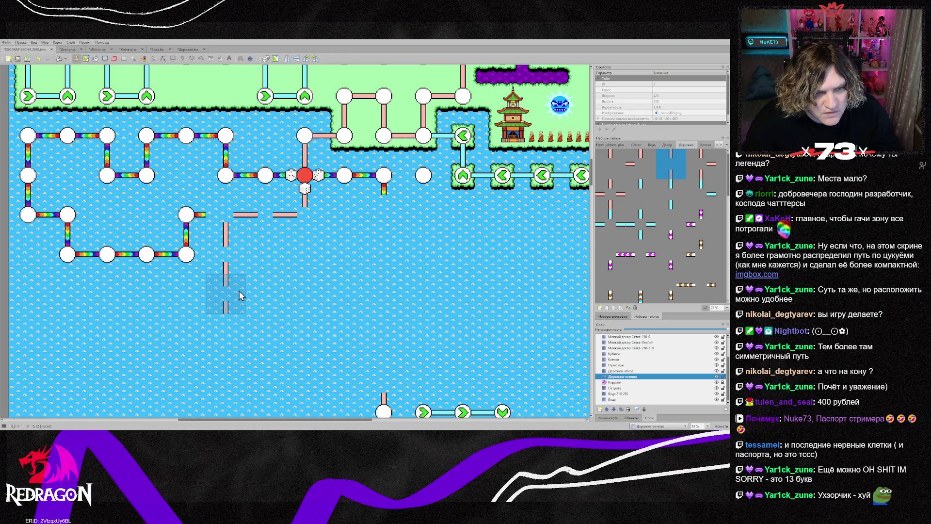
- Rectangle-select the whole green arrow maze and add Дорожки-обход to the selected layers
scroll(322, 293, down, 3)
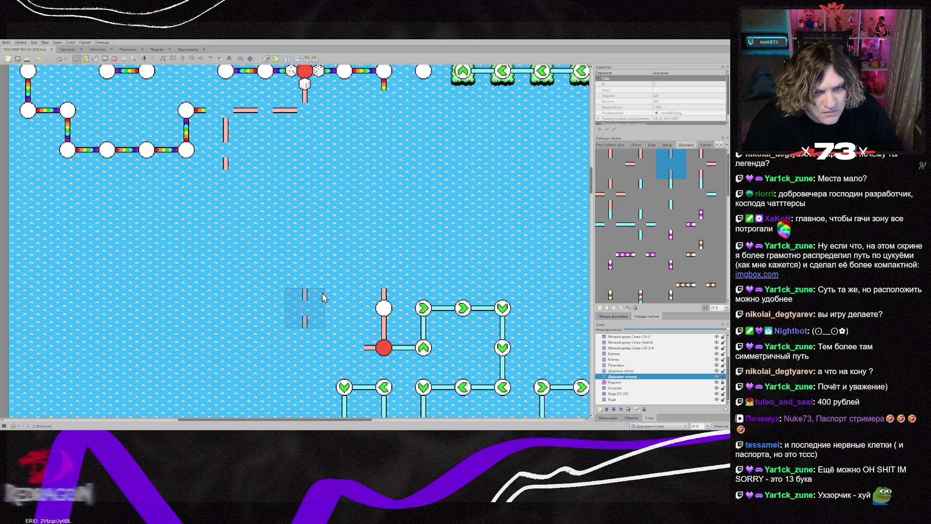
scroll(367, 285, down, 1)
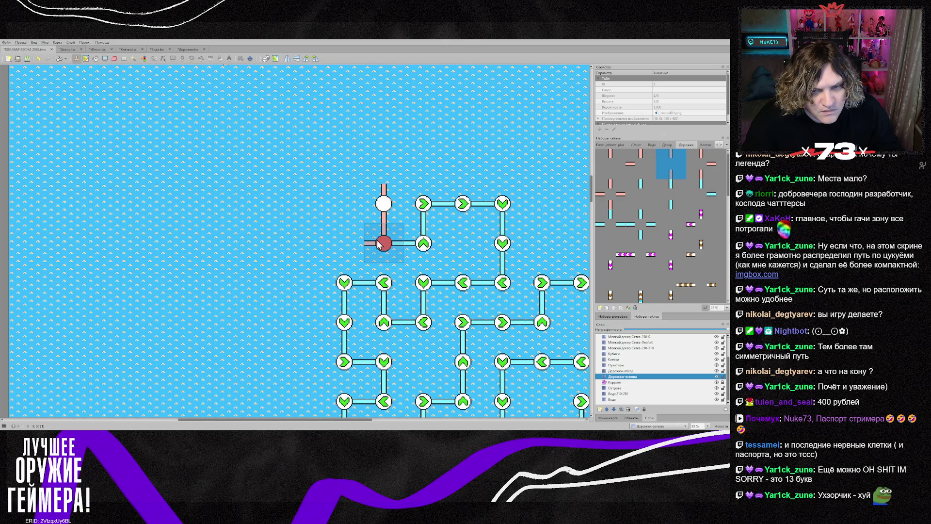
scroll(369, 276, down, 2)
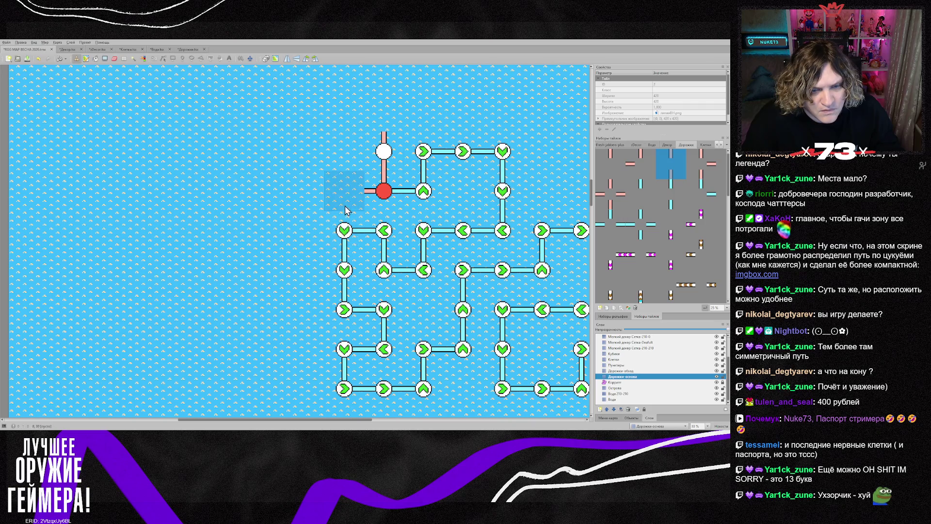
drag(342, 419, 391, 427)
key(r)
mouse_move(185, 138)
mouse_down()
mouse_move(291, 249)
mouse_move(487, 397)
mouse_up()
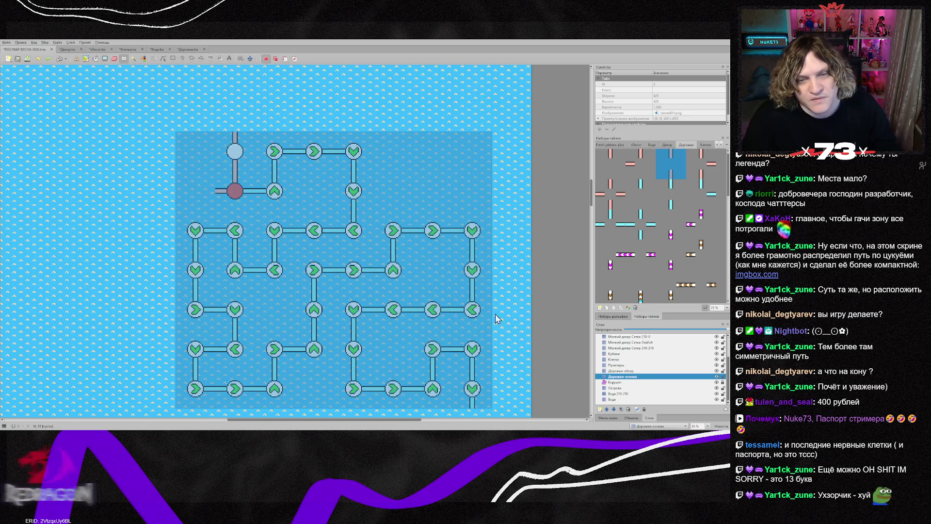
ctrl+click(637, 371)
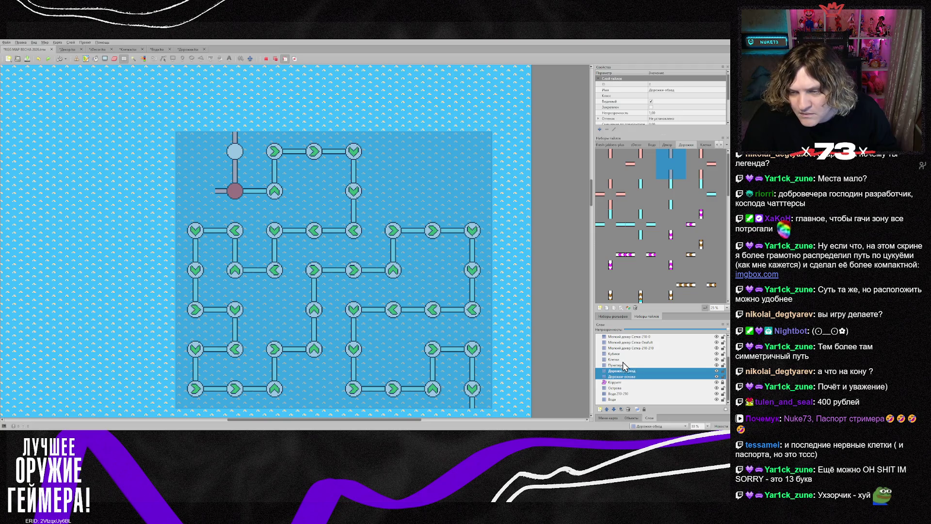
- Cut the maze from Клетки and both path layers, paste it and rotate the stamp with Z
ctrl+click(631, 359)
key(ctrl+x)
key(ctrl+v)
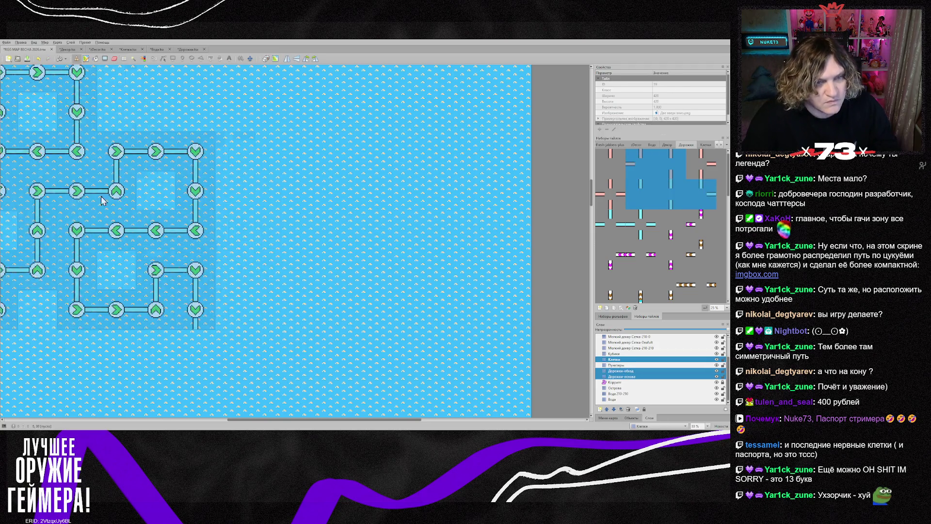
drag(303, 418, 248, 417)
scroll(269, 318, up, 3)
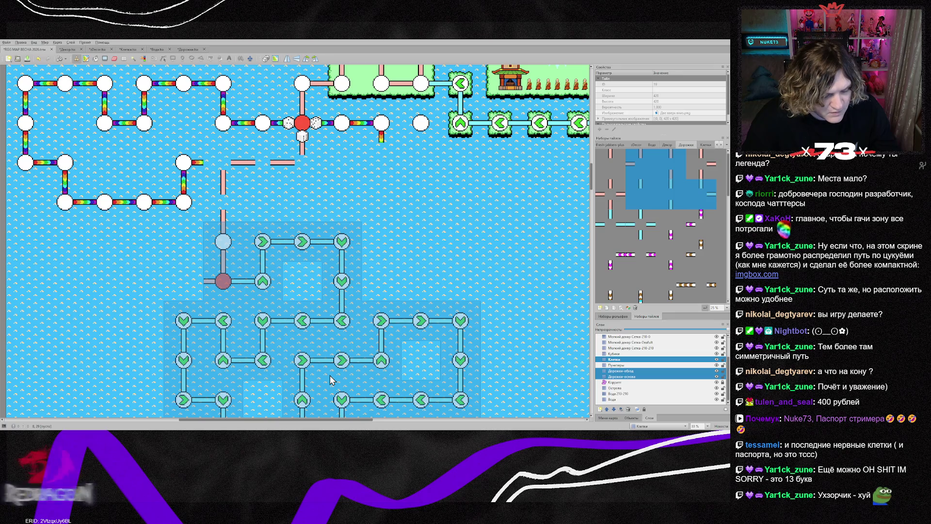
key(z)
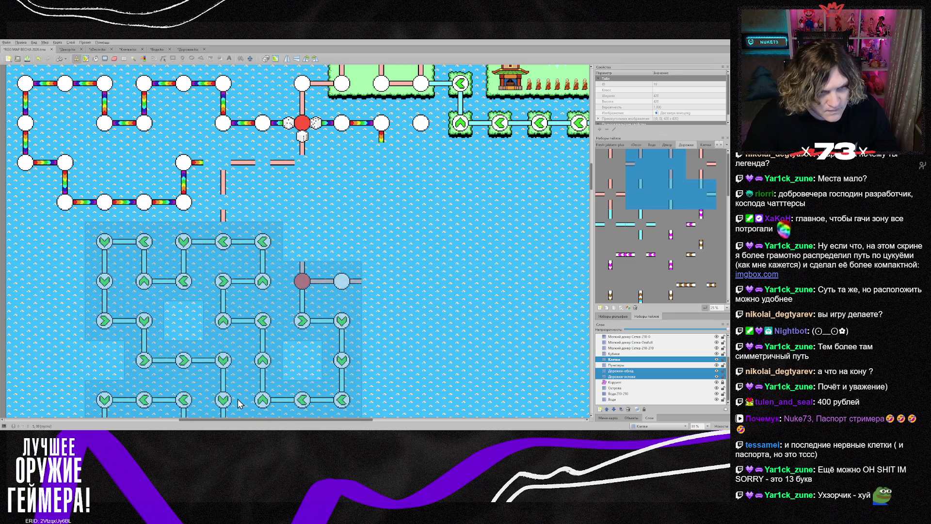
scroll(148, 391, down, 3)
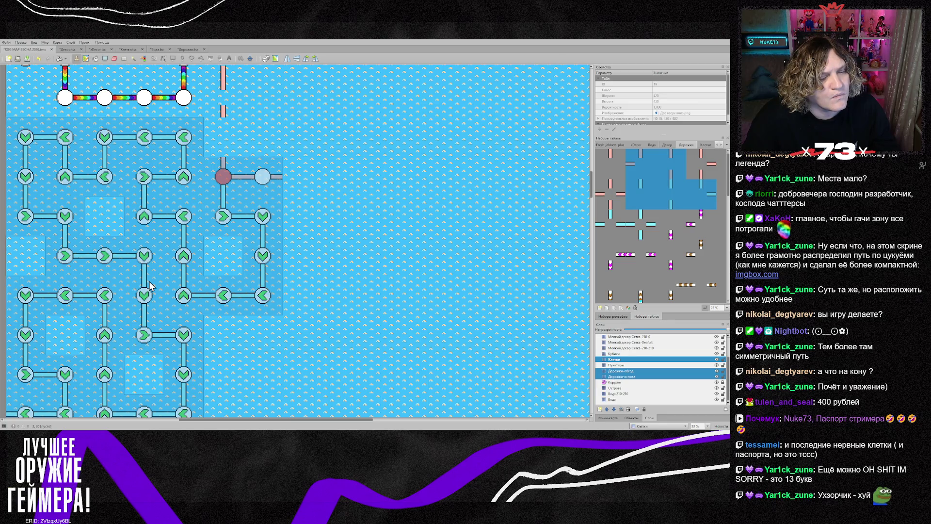
scroll(149, 286, down, 1)
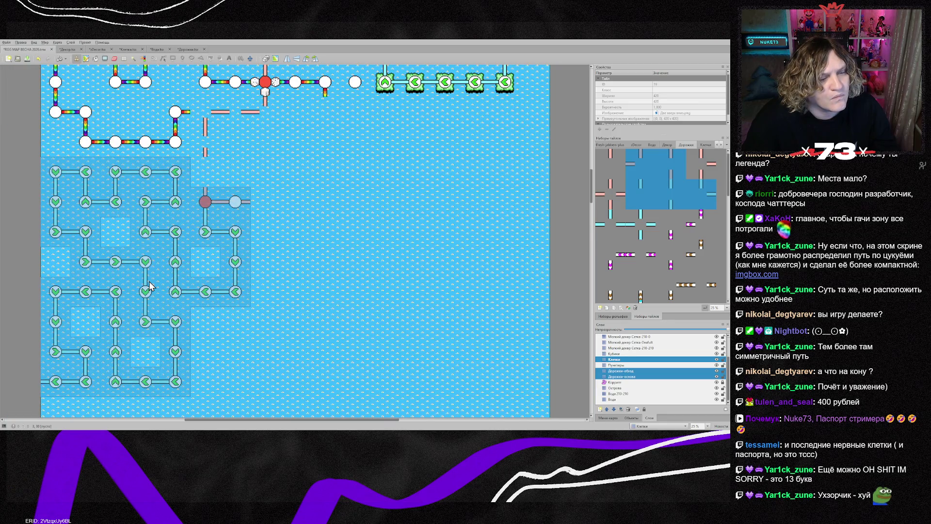
key(z)
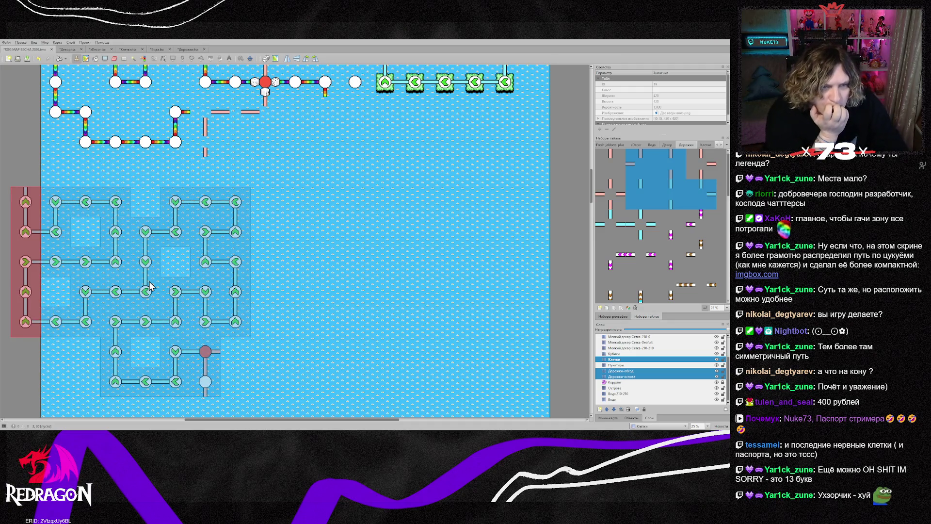
key(z)
key(z)
key(z)
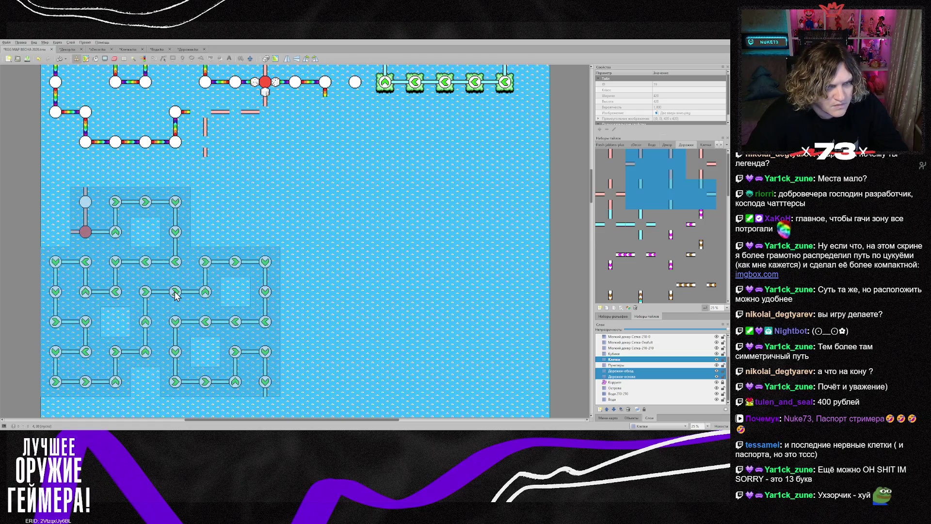
key(z)
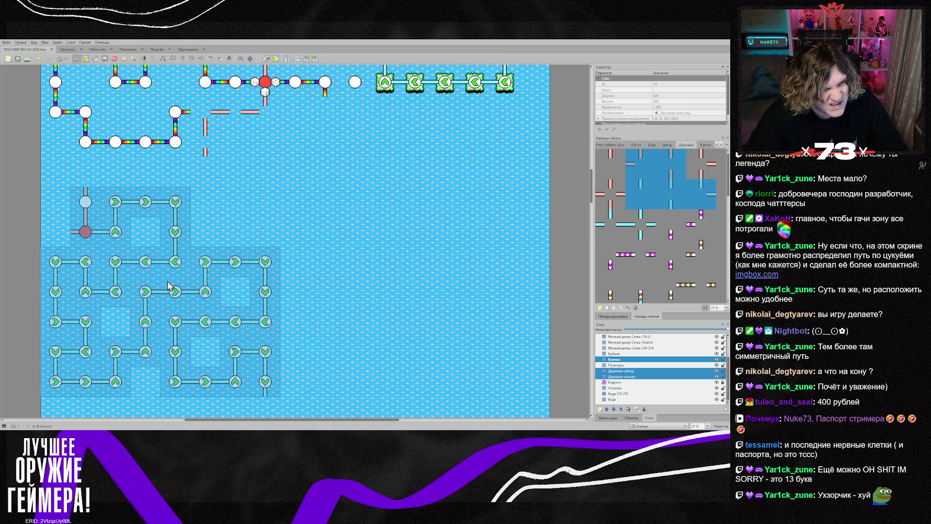
- Drag the selected maze up one tile, then back down one tile, and check its position
mouse_move(167, 281)
mouse_down()
mouse_move(184, 270)
mouse_move(183, 315)
mouse_up()
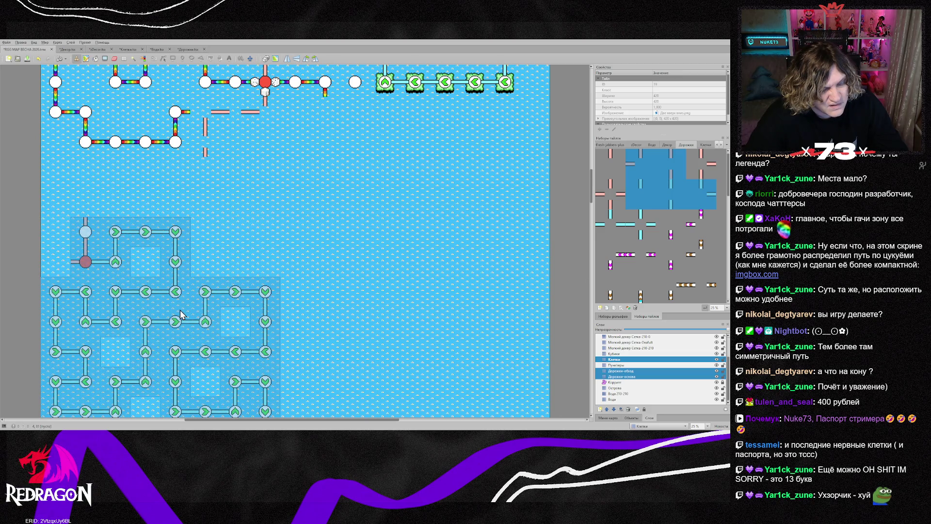
scroll(180, 315, down, 2)
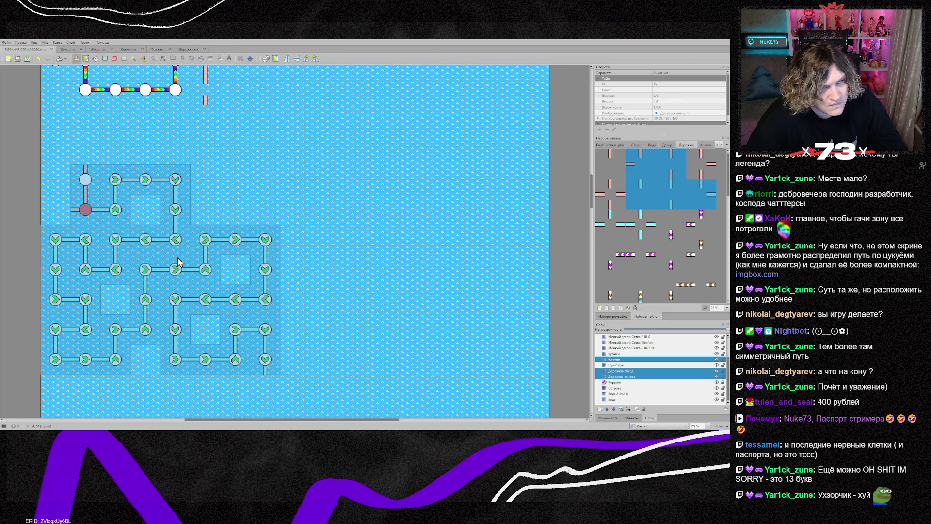
scroll(179, 262, down, 2)
mouse_move(180, 216)
mouse_down()
mouse_move(183, 256)
mouse_move(322, 233)
mouse_up()
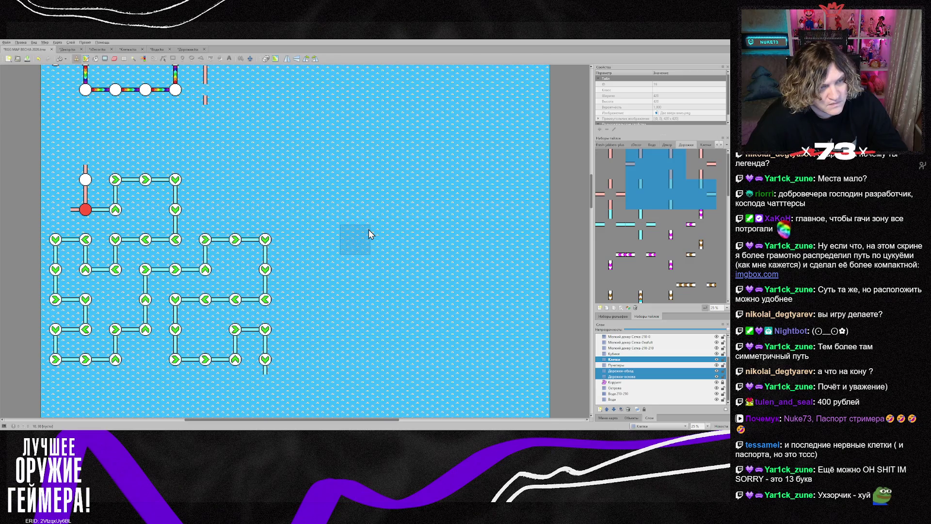
scroll(366, 234, up, 2)
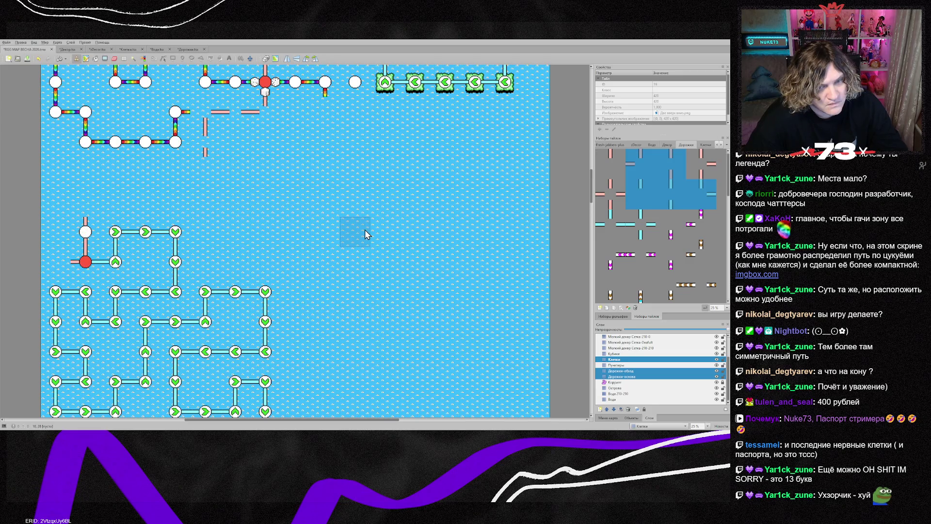
scroll(364, 235, down, 2)
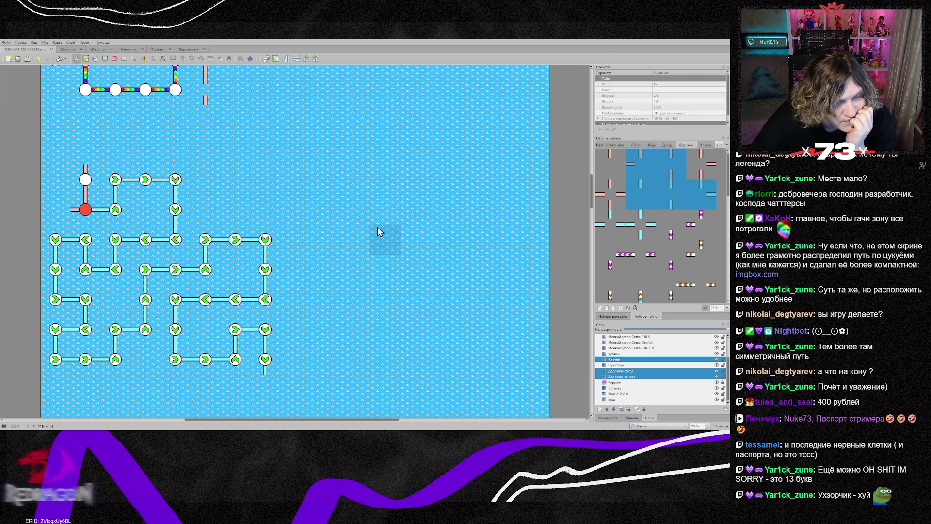
scroll(377, 227, up, 4)
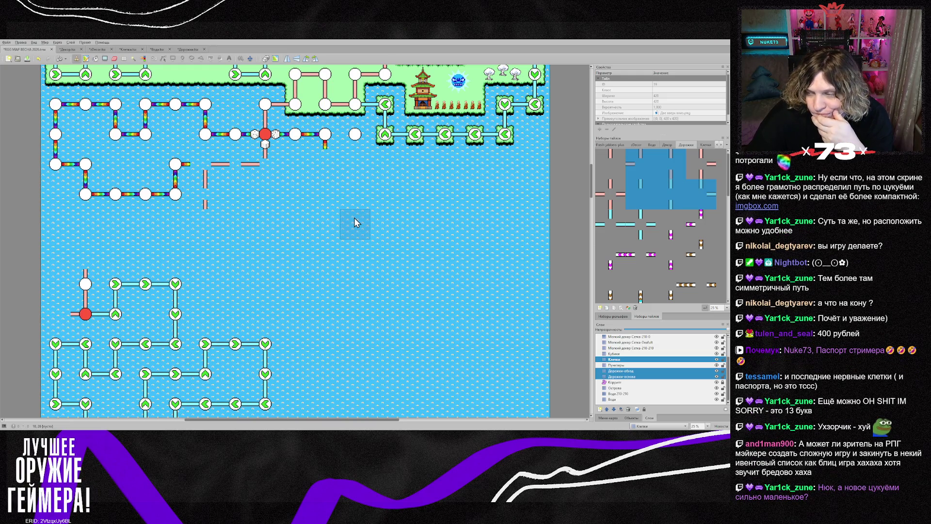
scroll(355, 222, down, 3)
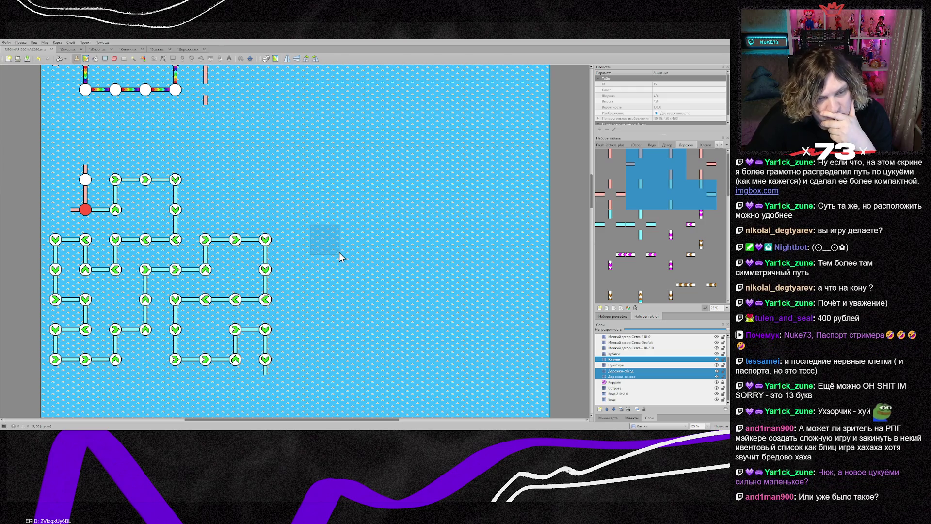
scroll(339, 251, up, 2)
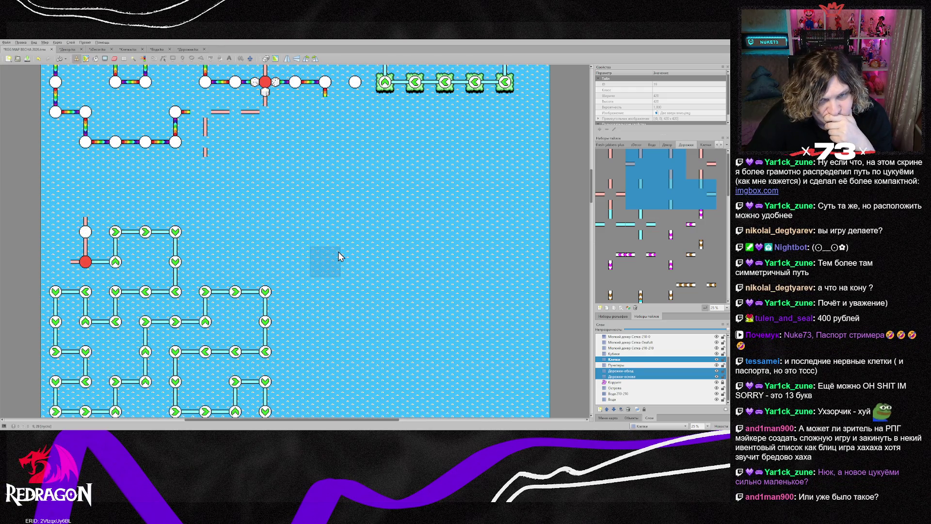
scroll(338, 256, down, 2)
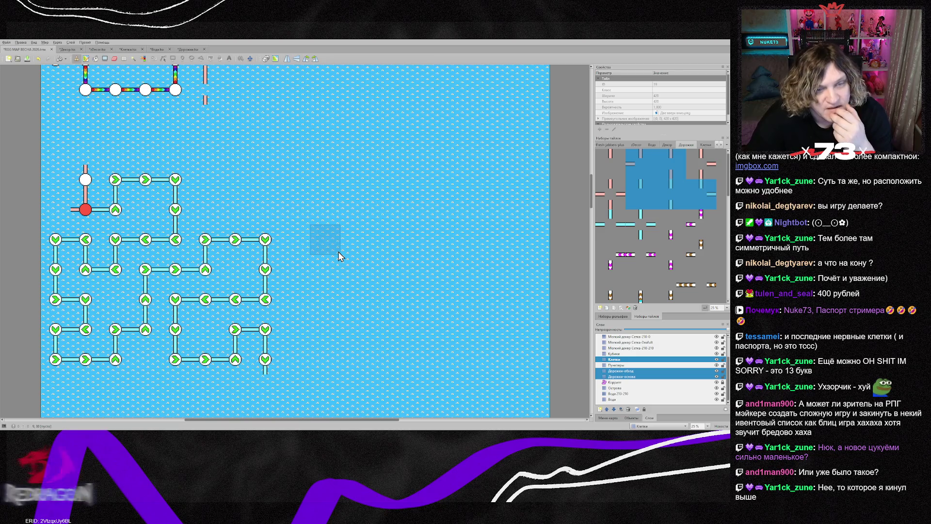